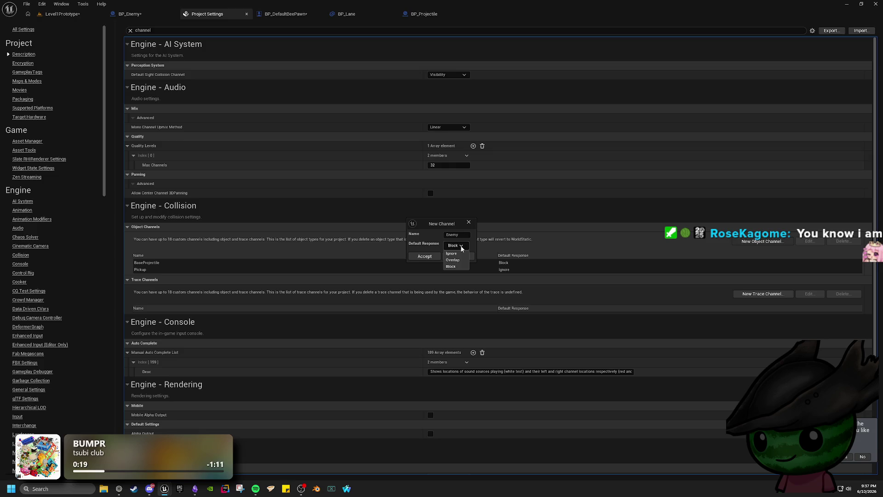
# - Create the Enemy object channel with default response Ignore, then return to Level1Prototype
pyautogui.click(451, 253)
pyautogui.click(424, 256)
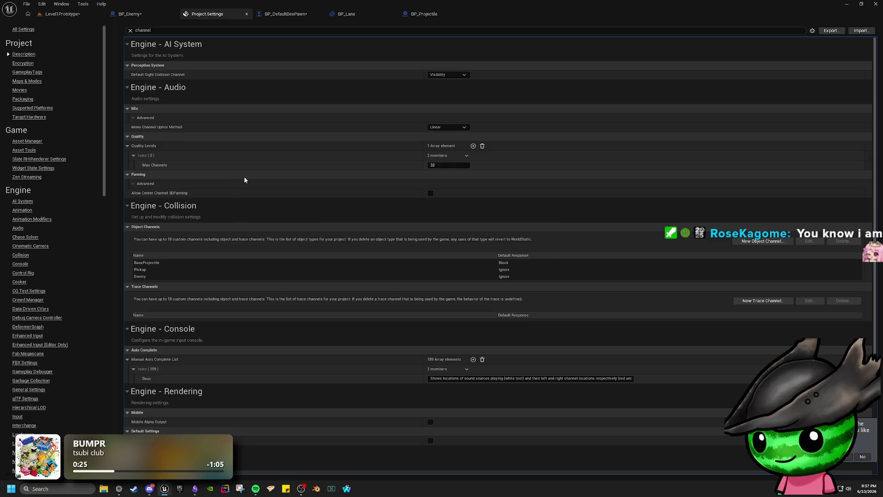
pyautogui.click(53, 16)
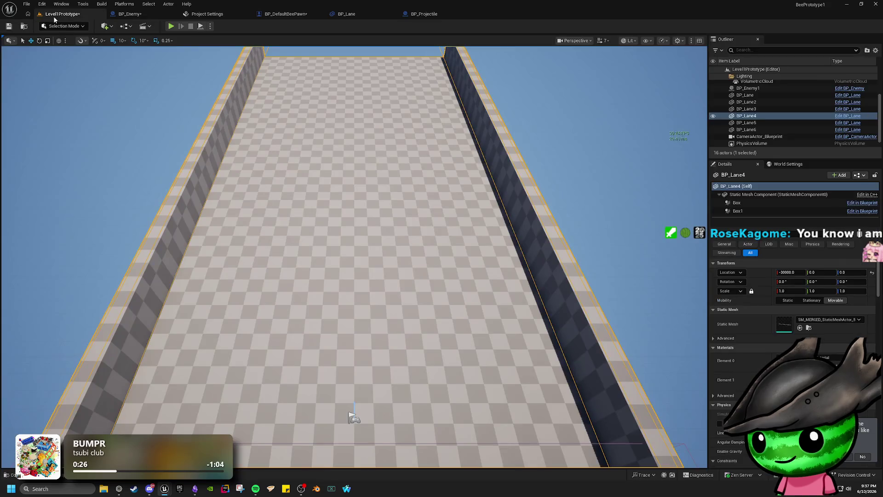
# - In BP_Enemy, set Box Collision's object type to Enemy and tick Ignore on the Enemy row
pyautogui.click(153, 18)
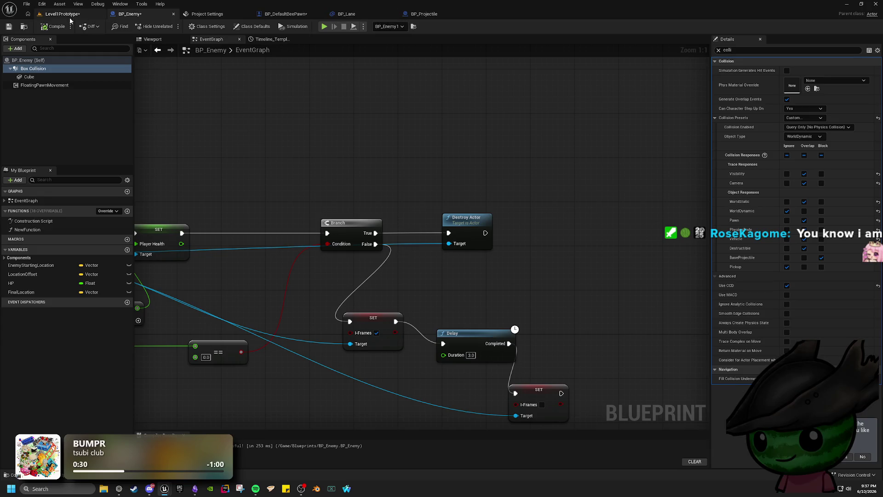
pyautogui.click(795, 137)
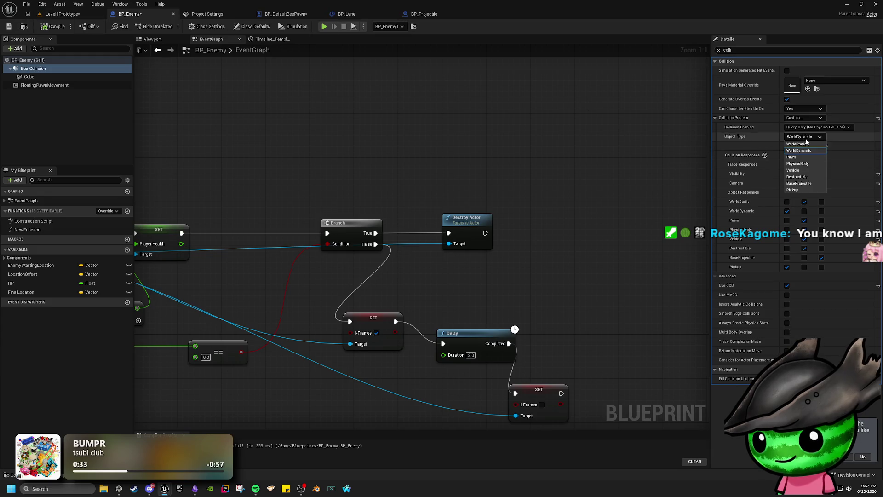
pyautogui.click(795, 139)
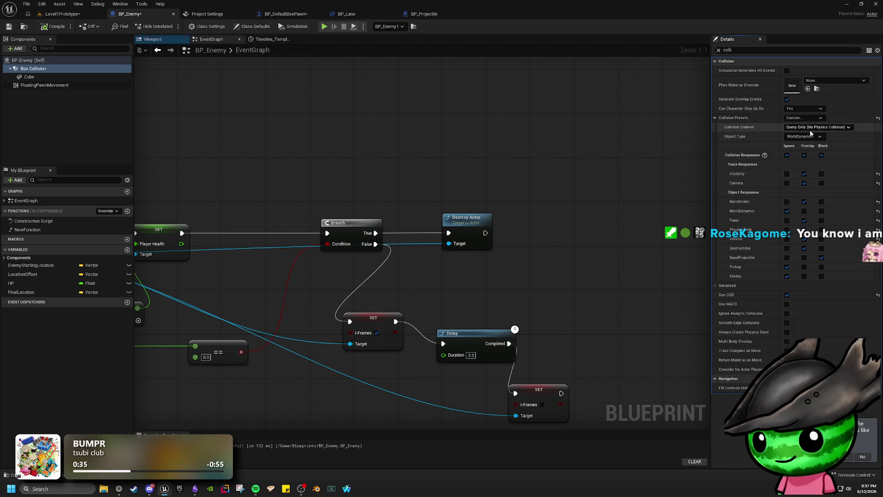
pyautogui.click(808, 136)
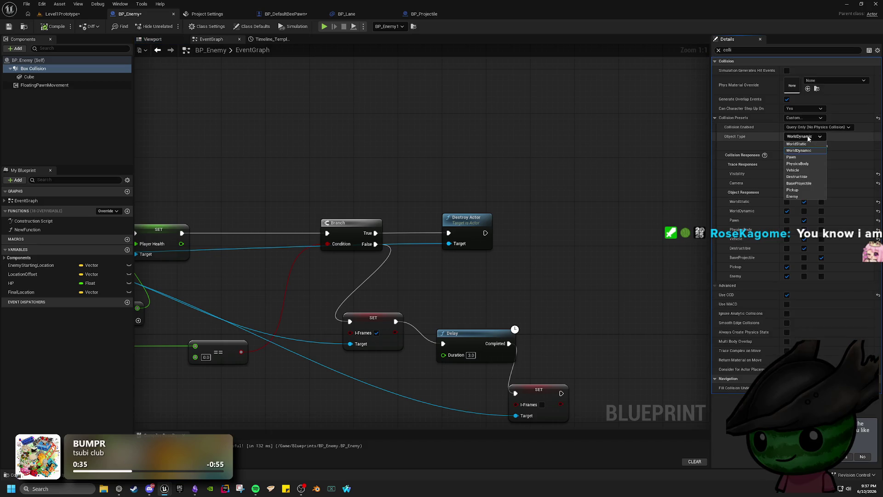
pyautogui.click(805, 197)
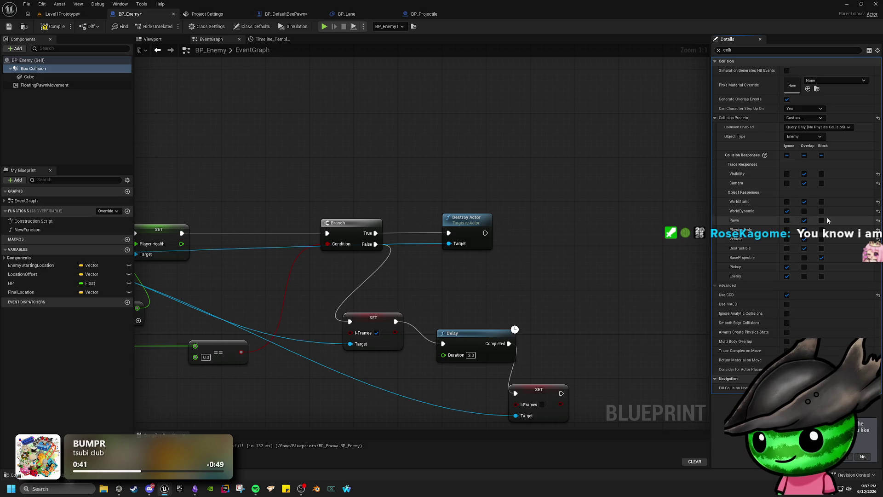
pyautogui.click(786, 275)
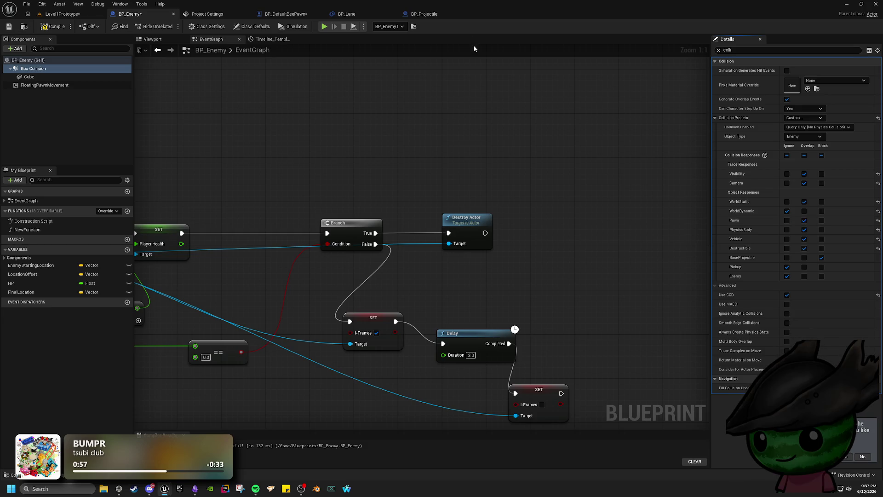
pyautogui.click(299, 14)
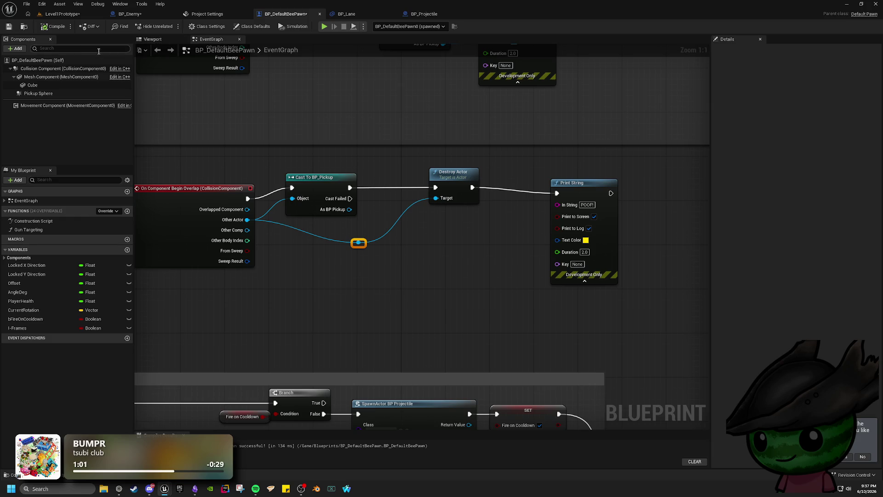
# - Set BP_DefaultBeePawn's BaseProjectile response to Ignore, compile it, and return to Level1Prototype
pyautogui.click(46, 61)
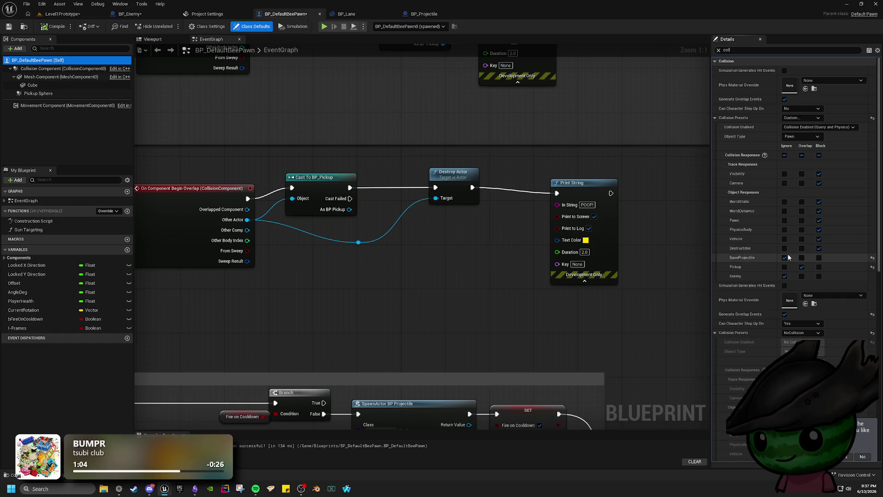
pyautogui.click(818, 278)
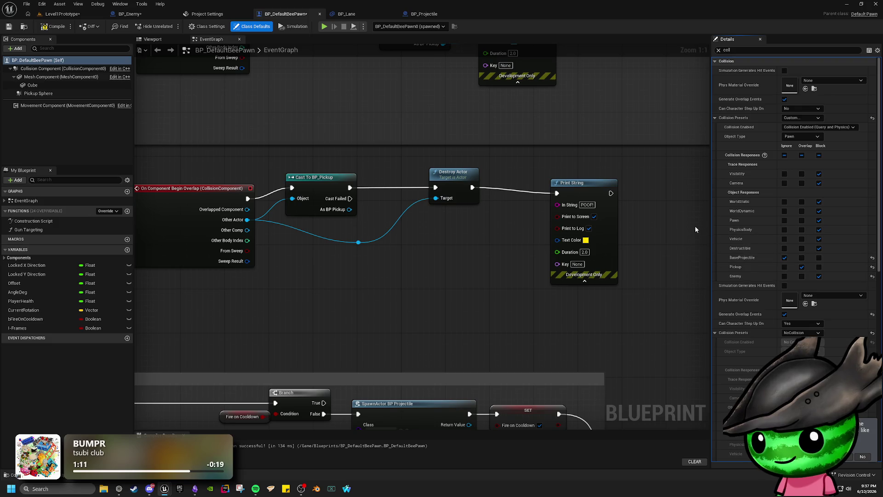
pyautogui.click(784, 258)
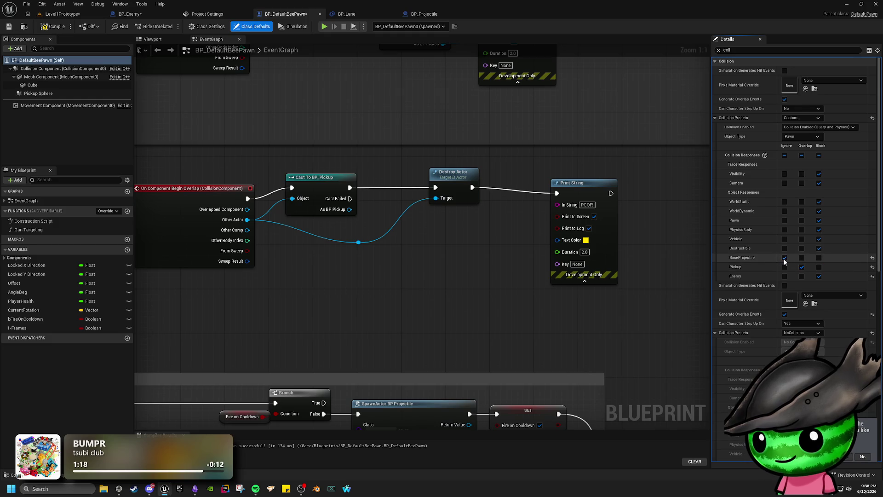
pyautogui.click(54, 26)
pyautogui.click(133, 17)
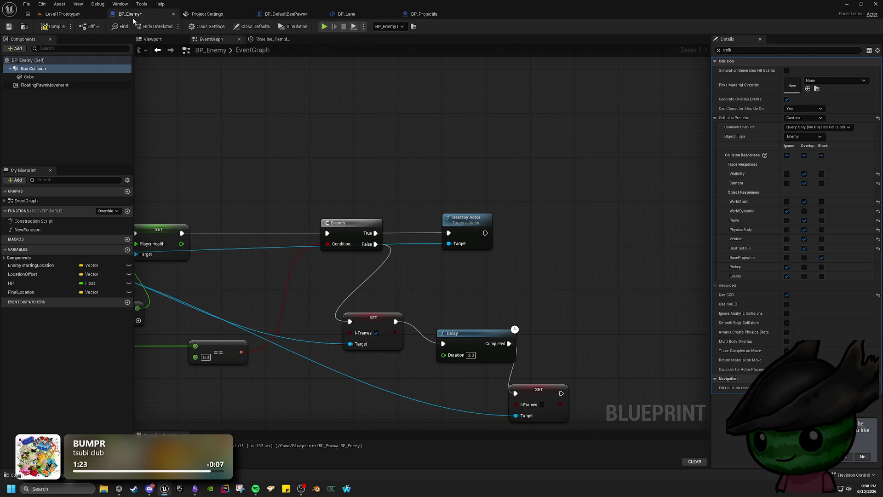
pyautogui.click(290, 14)
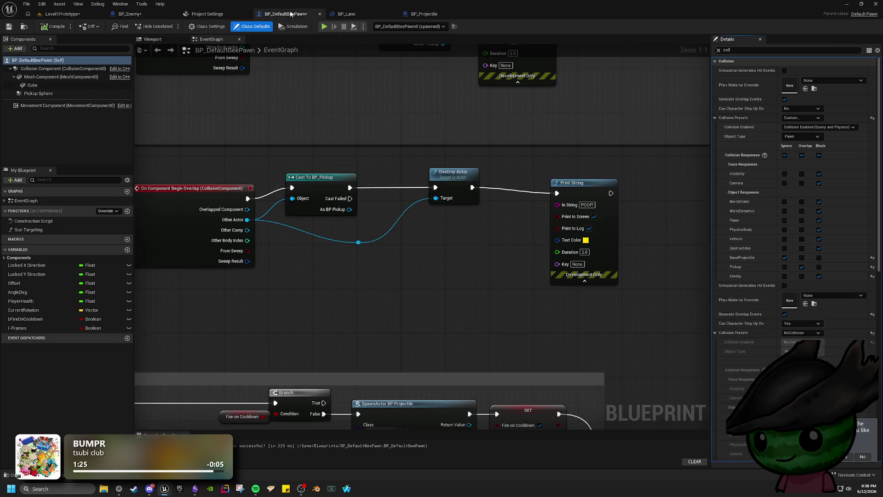
pyautogui.click(64, 14)
pyautogui.click(171, 26)
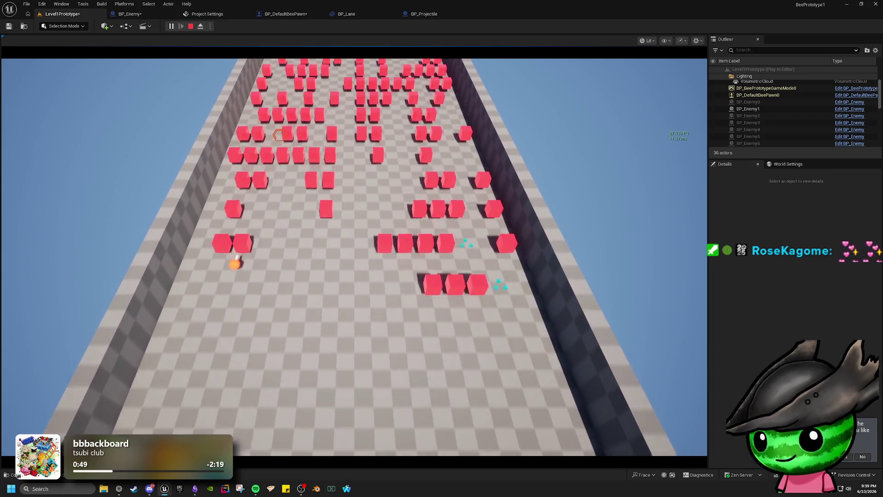
# - Stop the session, set BP_Enemy's Pawn collision response to Block, and play the level again
pyautogui.press('Escape')
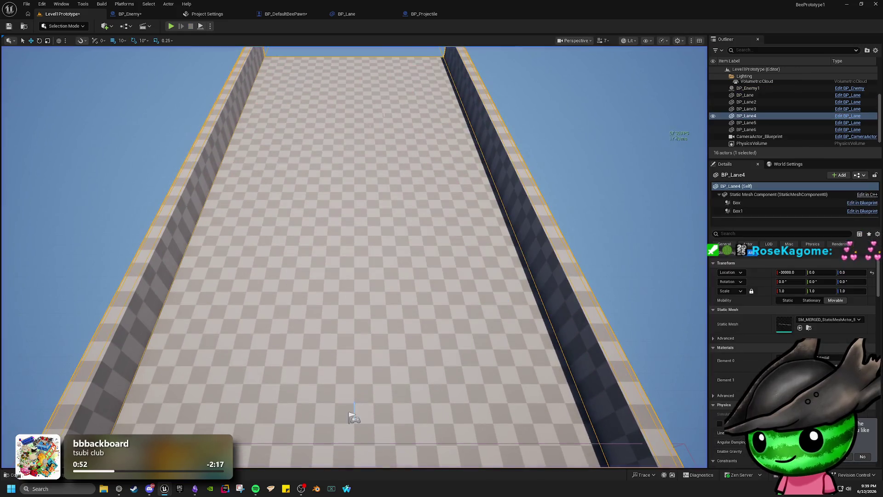
pyautogui.click(267, 13)
pyautogui.click(207, 14)
pyautogui.click(132, 14)
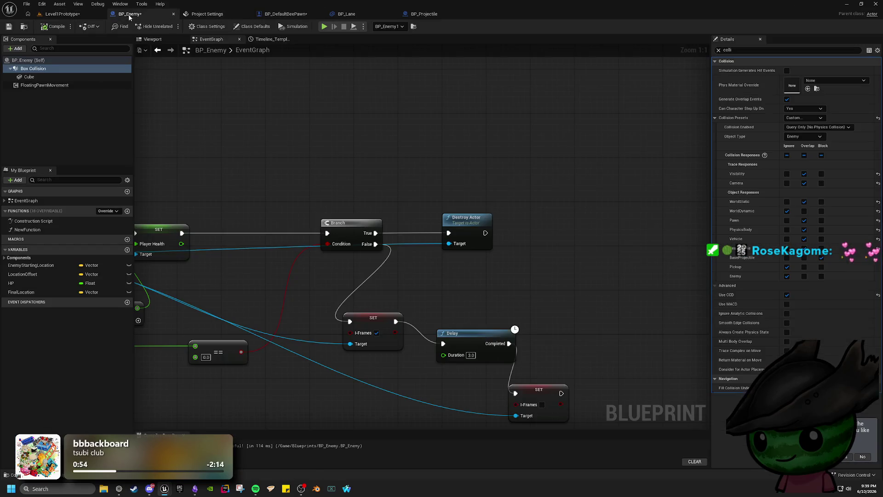
pyautogui.moveTo(304, 358)
pyautogui.mouseDown()
pyautogui.moveTo(506, 202)
pyautogui.moveTo(371, 358)
pyautogui.mouseUp()
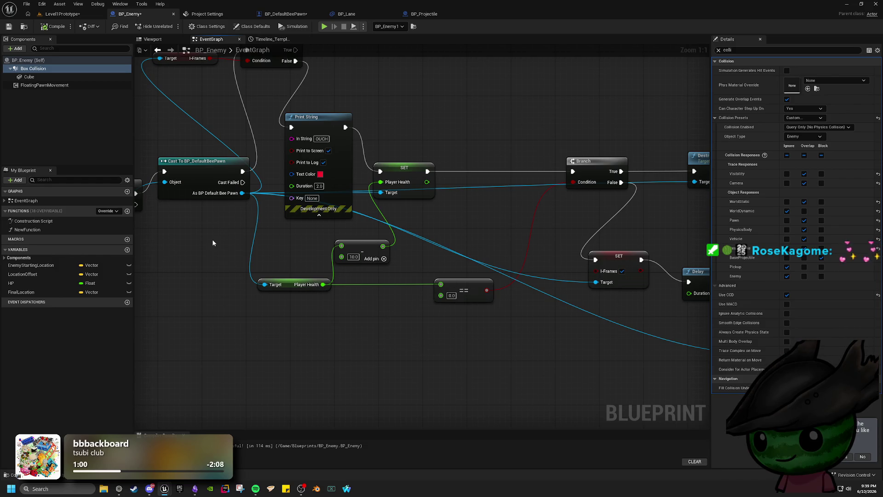
pyautogui.moveTo(212, 243); pyautogui.dragTo(389, 267)
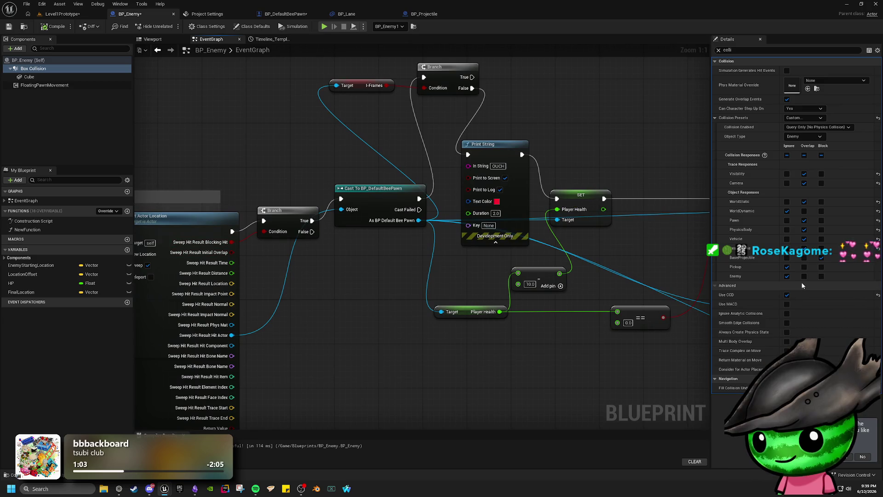
pyautogui.click(821, 220)
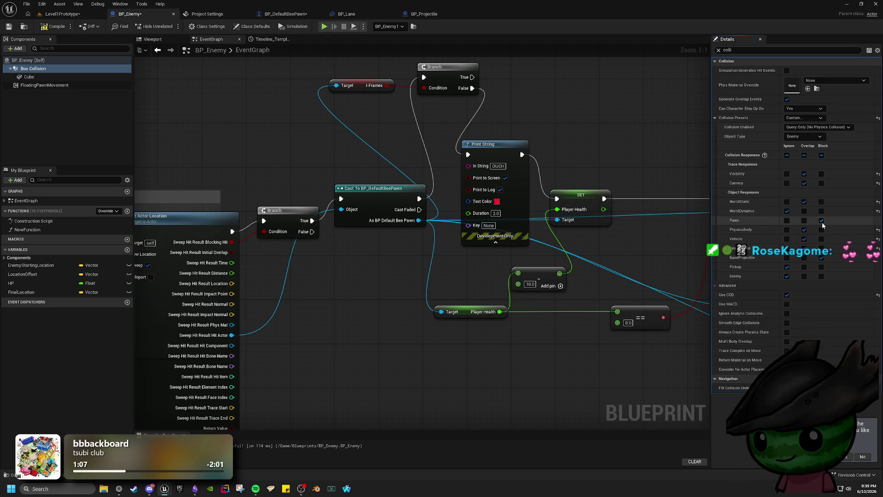
pyautogui.click(62, 13)
pyautogui.click(170, 26)
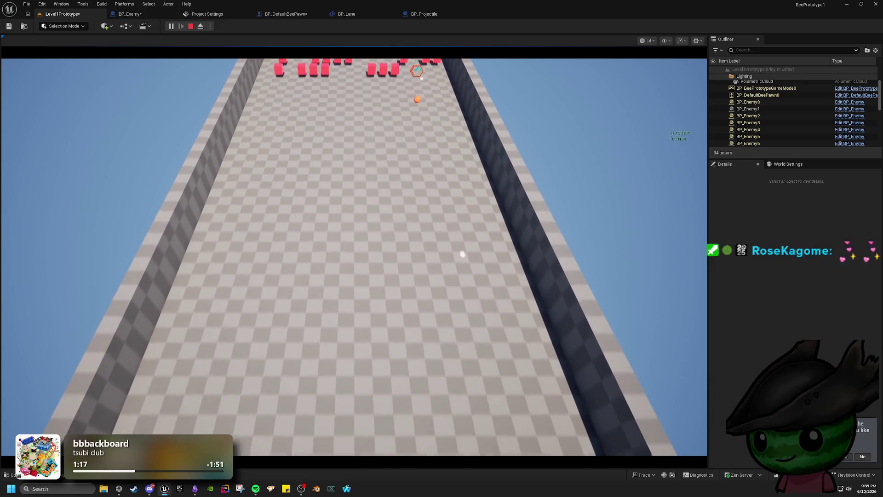
# - Control the pawn in the running game, then stop and restart the play session
pyautogui.click(461, 252)
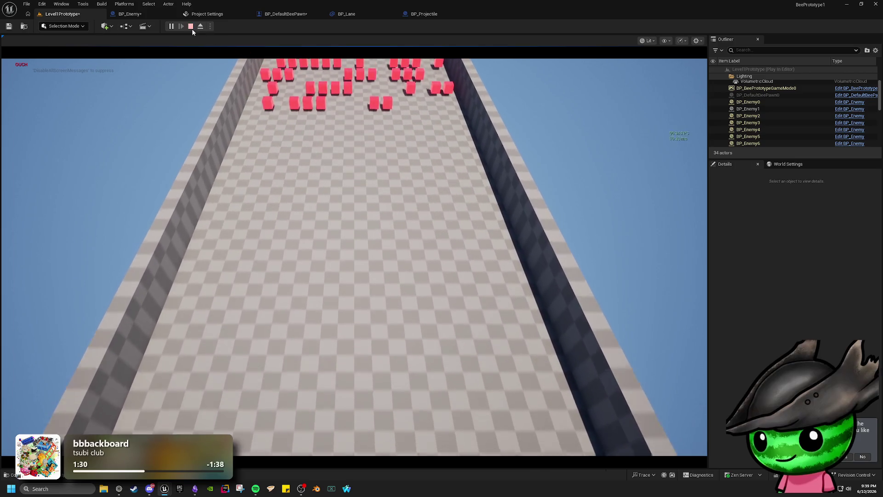
pyautogui.click(191, 27)
pyautogui.click(172, 26)
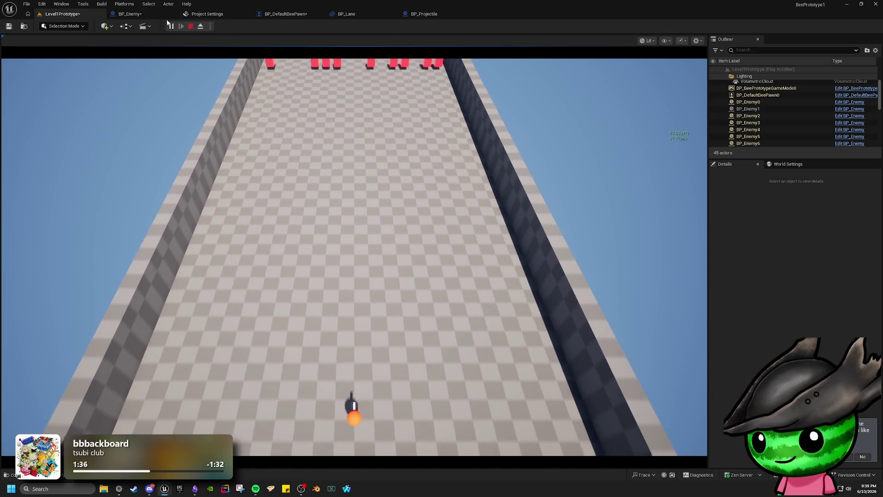
pyautogui.click(161, 15)
# - Set BP_Enemy's timeline length to 30 seconds, then start a play test of Level1Prototype
pyautogui.click(207, 14)
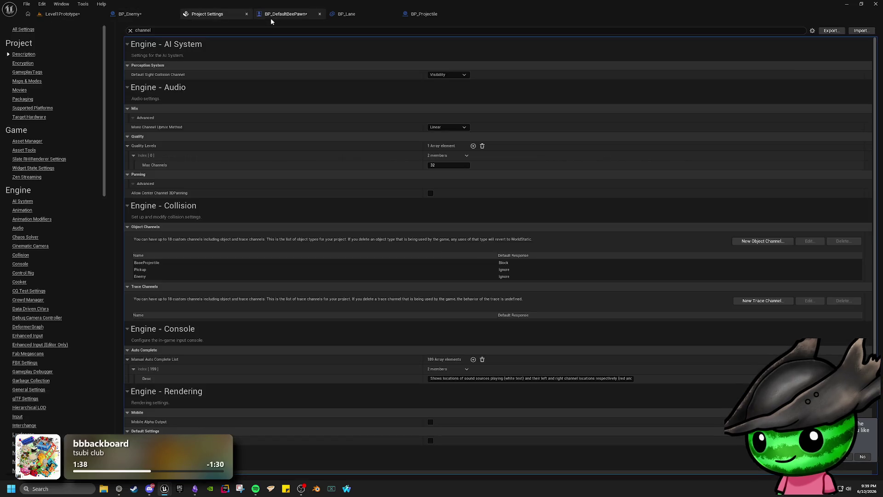
pyautogui.click(135, 15)
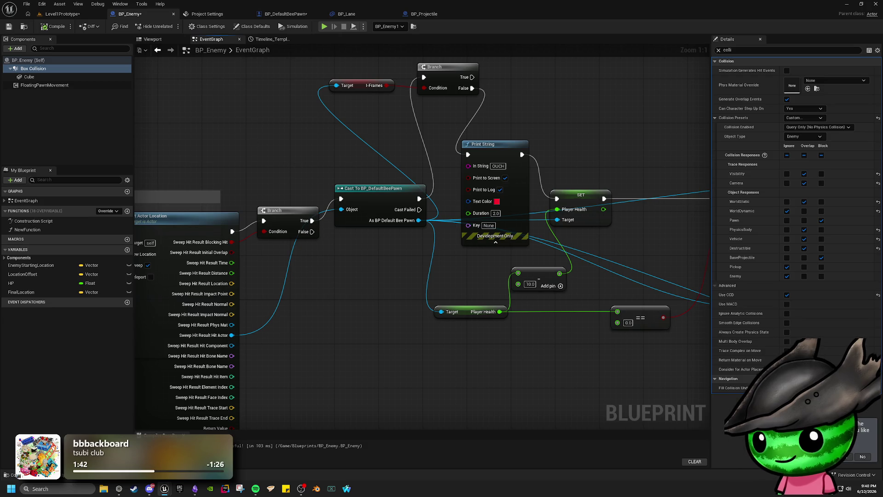
pyautogui.scroll(-2, 190, 147)
pyautogui.moveTo(190, 147); pyautogui.dragTo(352, 205)
pyautogui.doubleClick(176, 267)
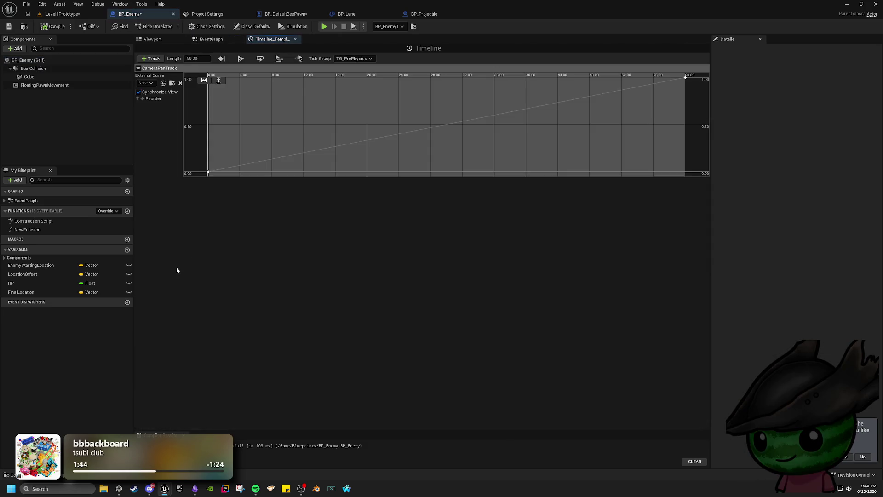
pyautogui.click(205, 59)
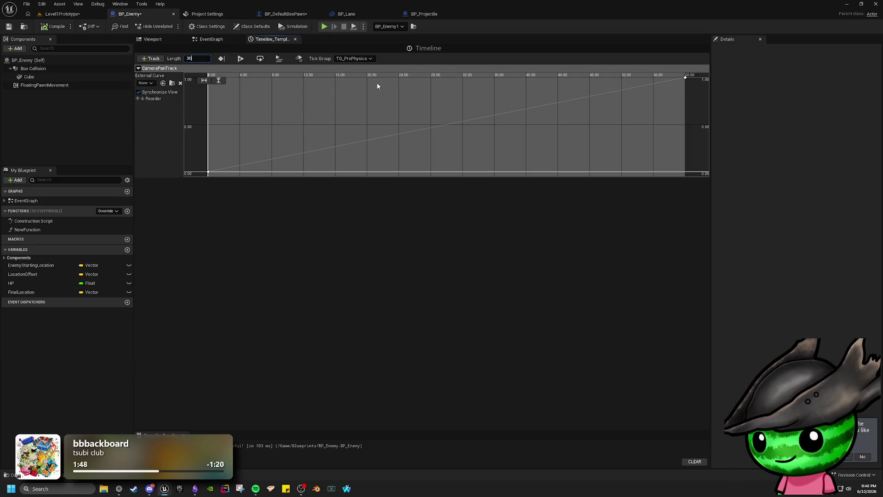
pyautogui.write('30')
pyautogui.press('Return')
pyautogui.click(70, 14)
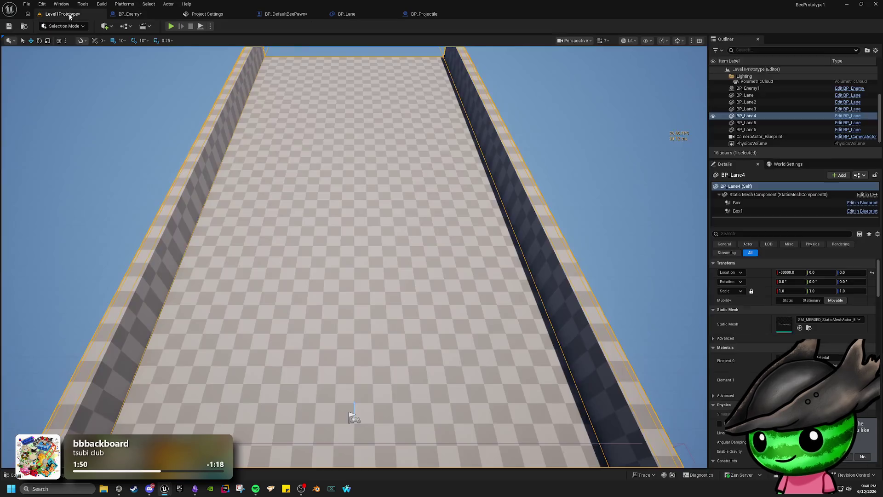
pyautogui.click(171, 26)
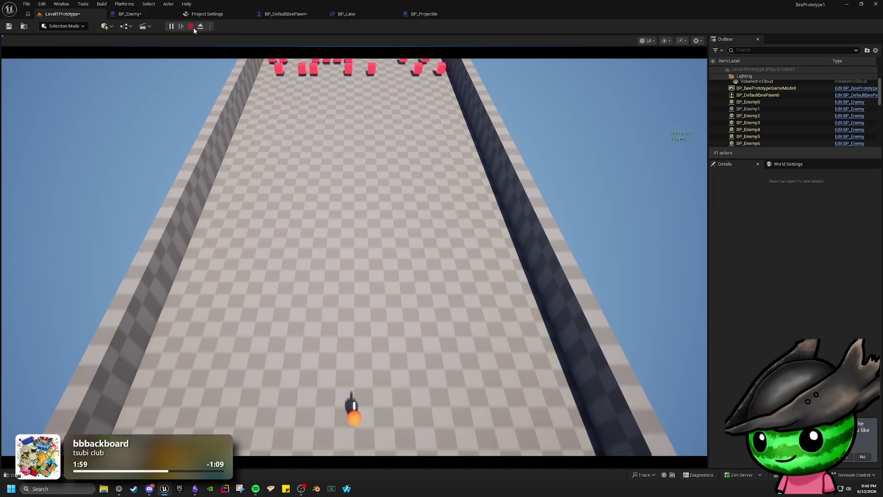
# - Move the timeline's end key to 30 and fit the curve view to the 0–30 range
pyautogui.click(192, 26)
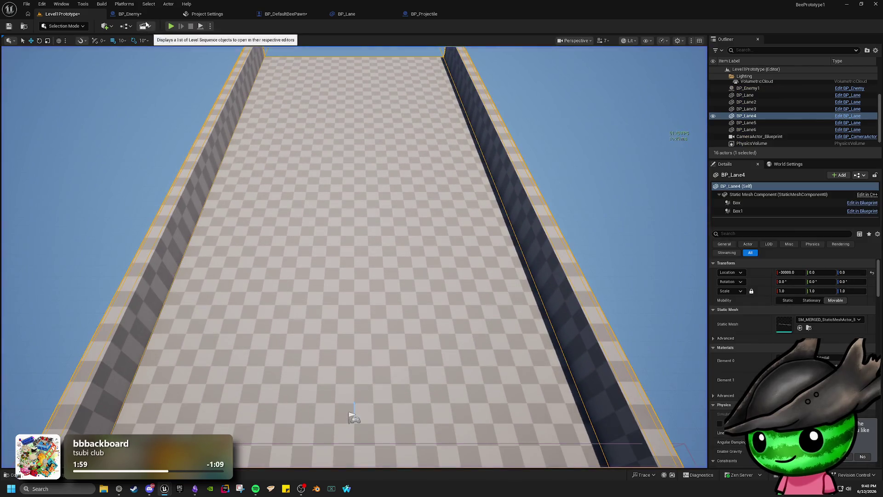
pyautogui.click(136, 16)
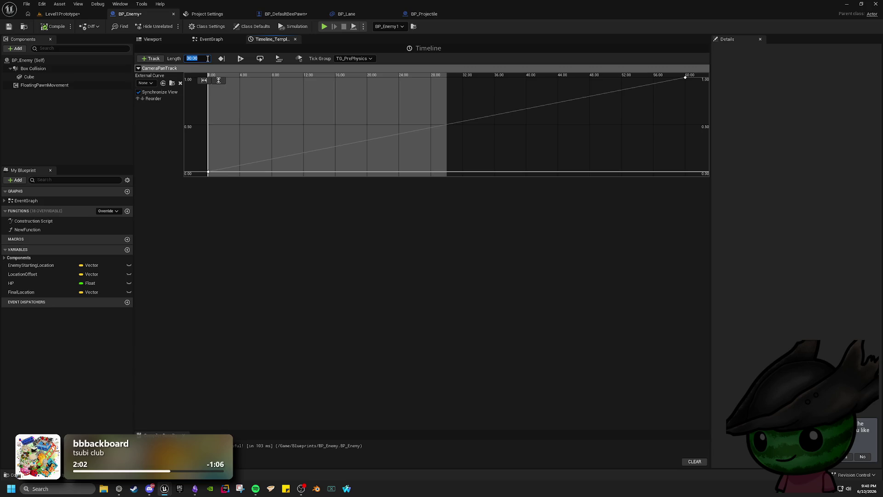
pyautogui.press('Return')
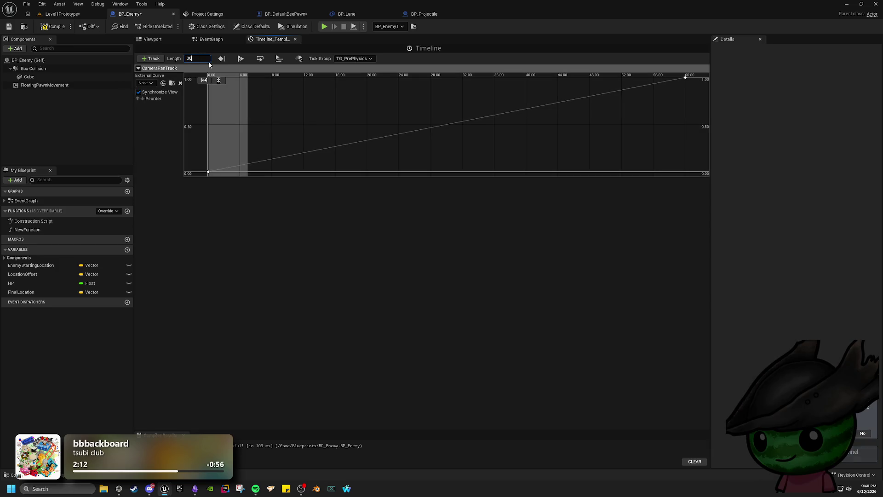
pyautogui.press('Return')
pyautogui.write('30')
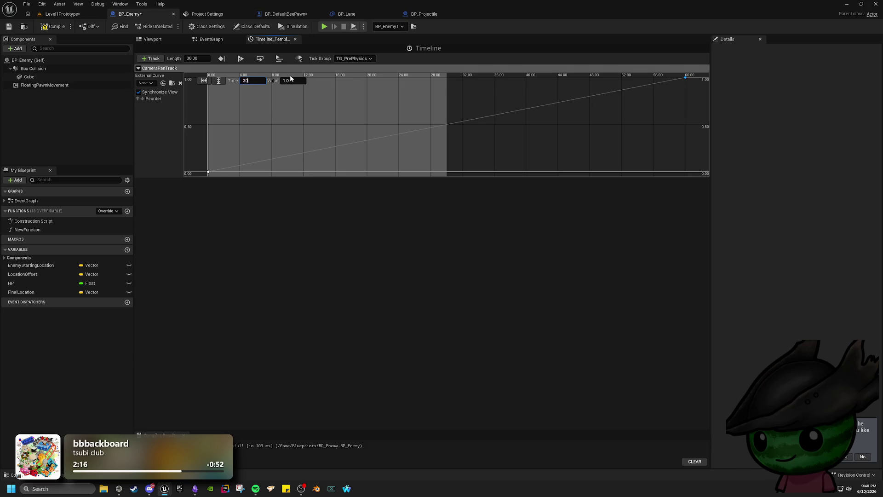
pyautogui.click(204, 81)
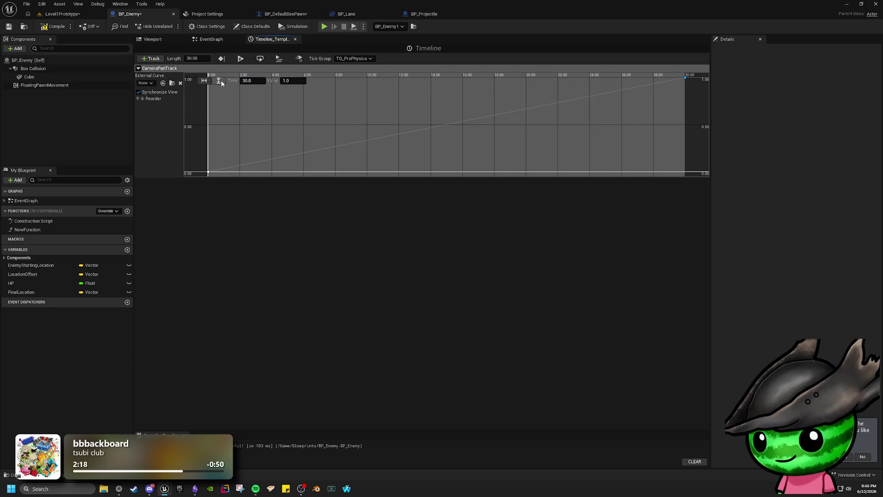
pyautogui.click(92, 15)
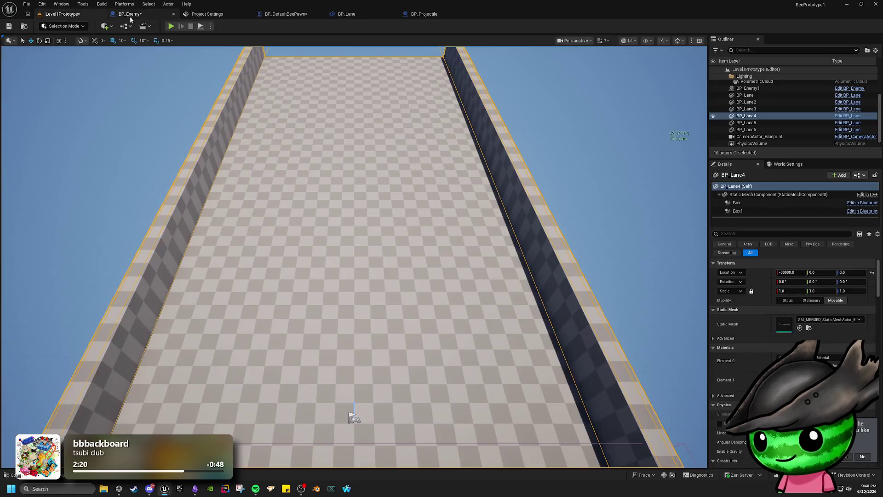
# - Run a play test of Level1Prototype watching the enemy rows advance, then stop with Esc
pyautogui.click(307, 15)
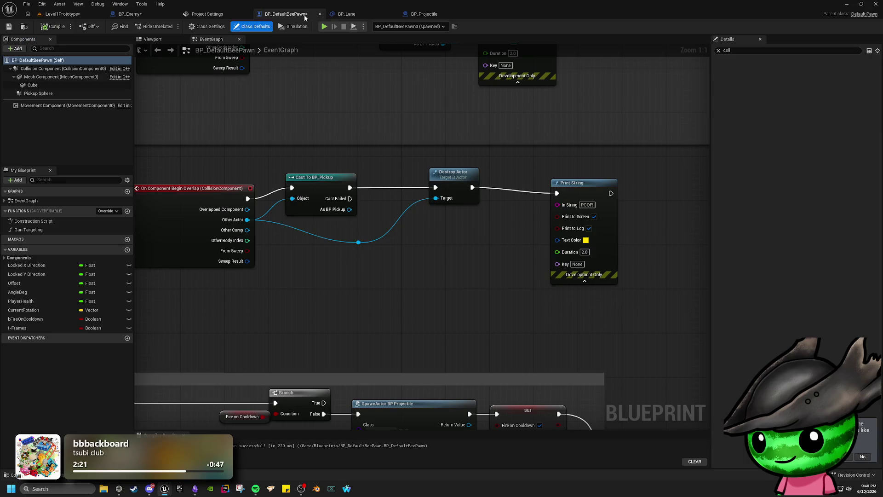
pyautogui.click(93, 15)
pyautogui.click(171, 26)
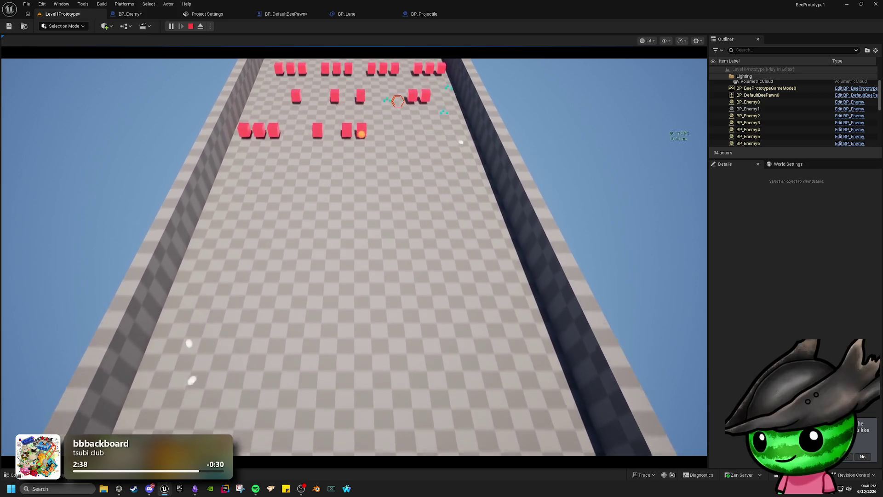
pyautogui.press('Escape')
pyautogui.click(130, 14)
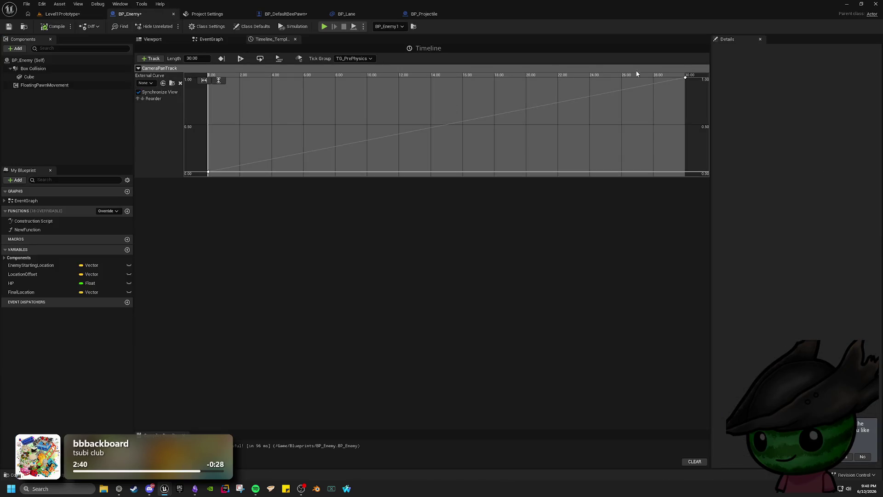
# - Select BP_Enemy's Box Collision, set its Pawn response to Block, and compile
pyautogui.click(252, 27)
pyautogui.click(209, 40)
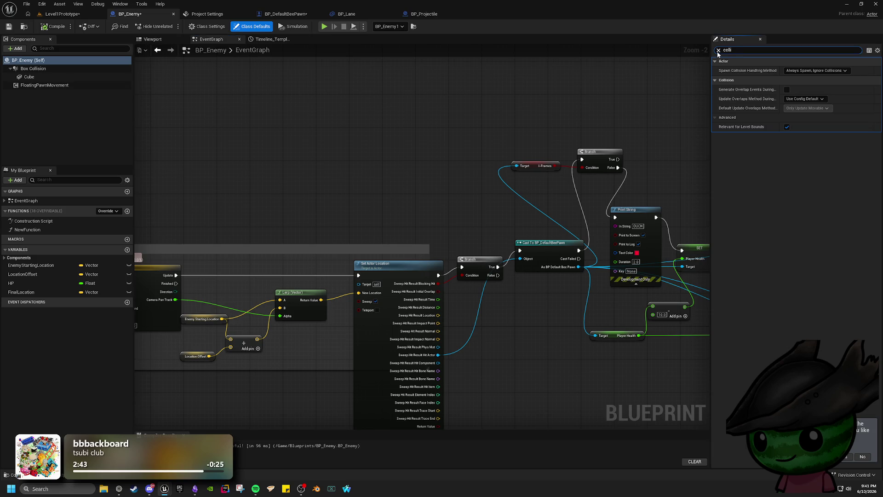
pyautogui.click(70, 69)
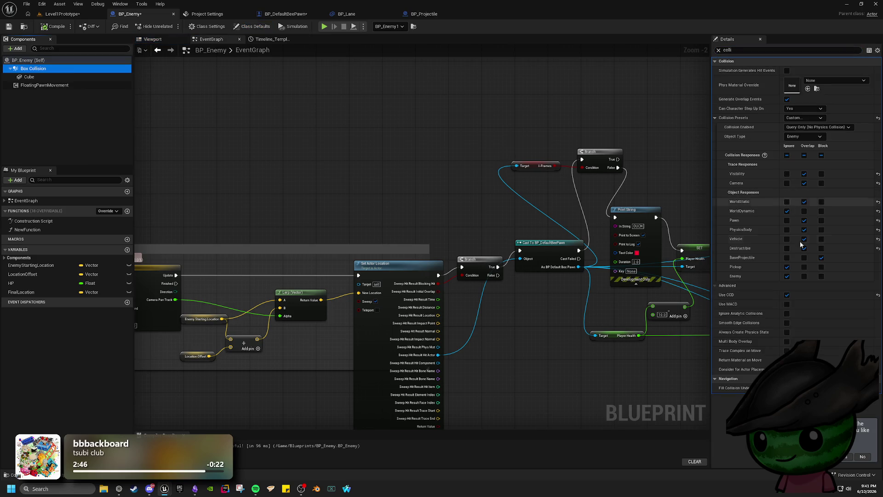
pyautogui.click(821, 221)
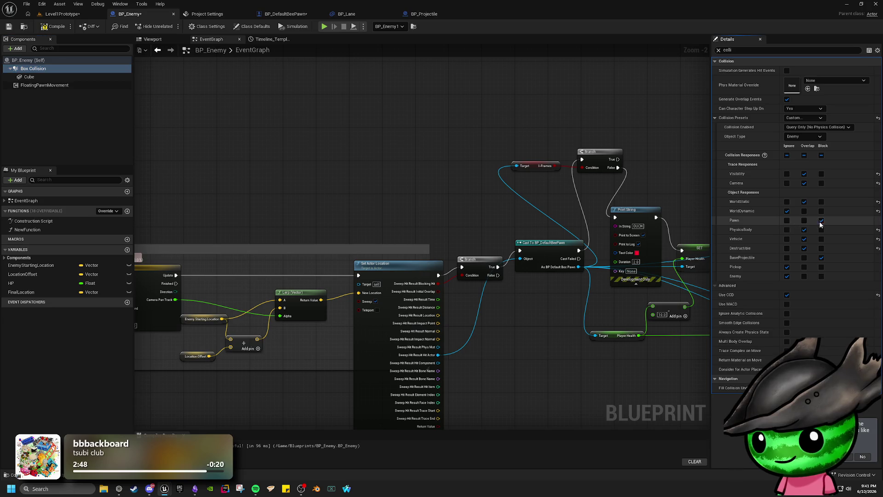
pyautogui.click(57, 29)
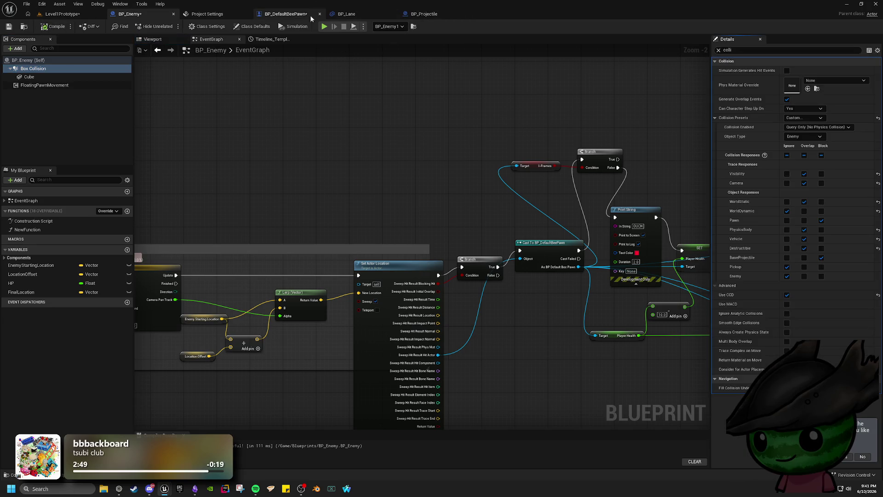
# - Save BP_DefaultBeePawn and review the collision channels in Project Settings and other blueprints
pyautogui.hotkey('ctrl', 'Tab')
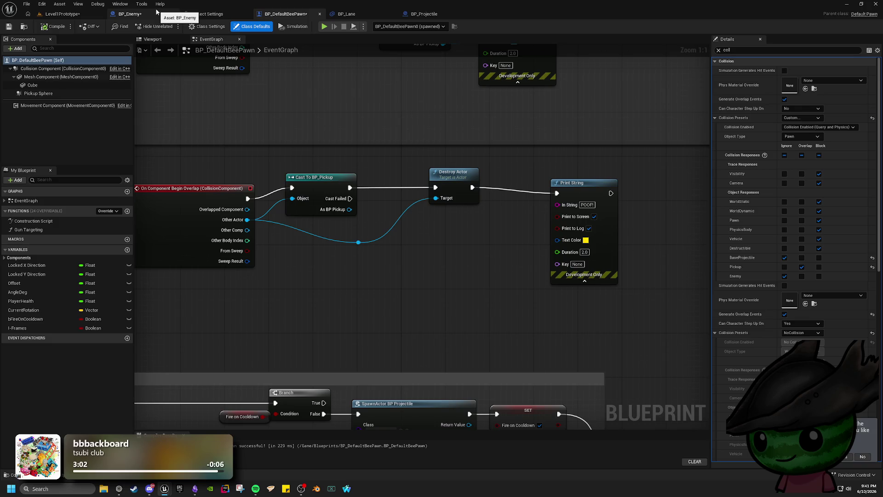
pyautogui.click(8, 26)
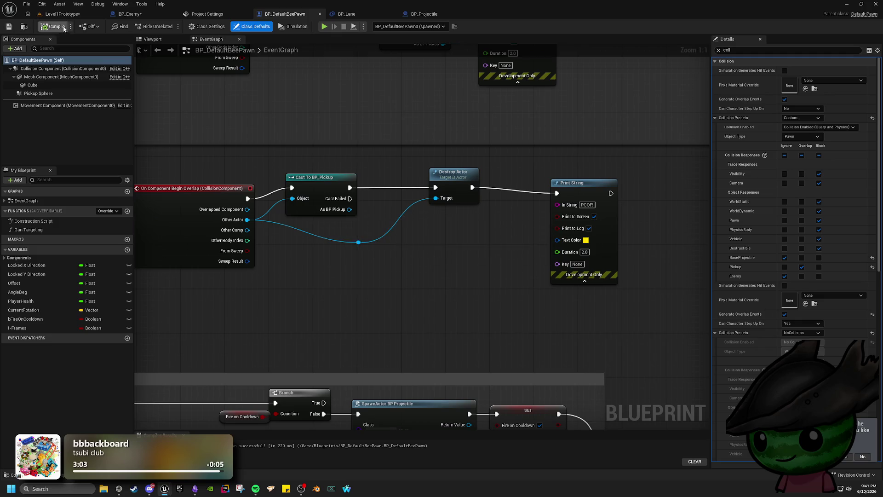
pyautogui.click(65, 14)
pyautogui.click(206, 13)
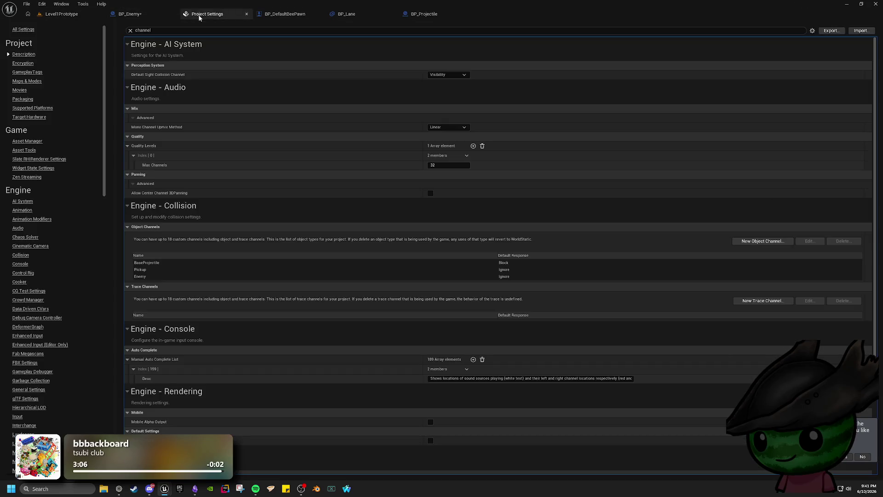
pyautogui.click(150, 15)
pyautogui.click(433, 18)
pyautogui.click(363, 18)
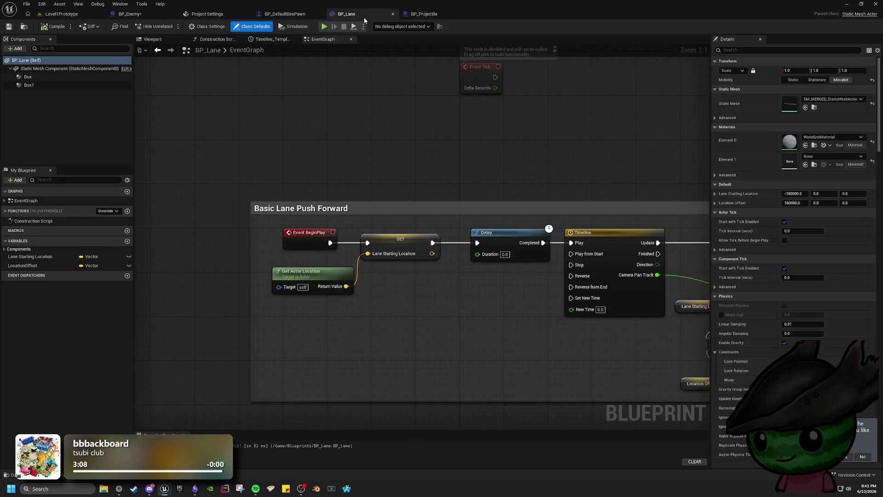
pyautogui.click(285, 15)
# - Set the bee pawn's Enemy object response to Block and start a play test with Alt+P
pyautogui.click(818, 276)
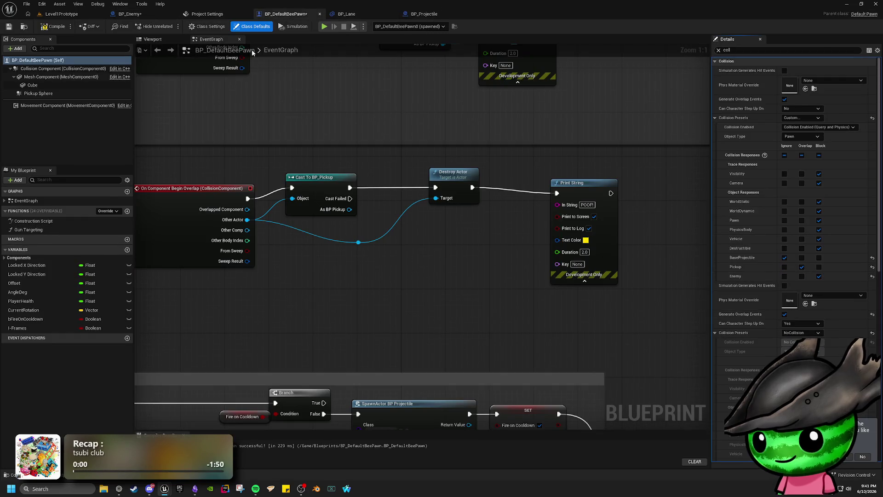
pyautogui.click(65, 15)
pyautogui.hotkey('alt', 'p')
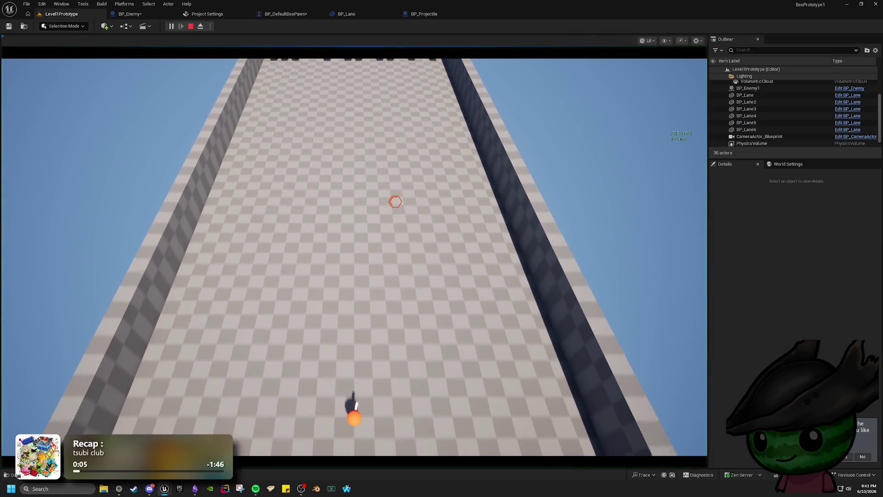
# - Fly the bee up the lane into the enemy rows while firing at them
pyautogui.press('w')
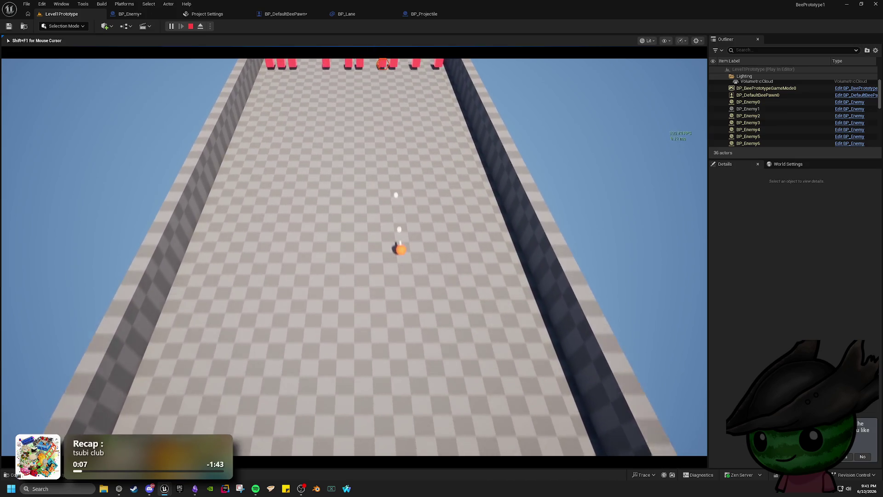
pyautogui.press('a')
pyautogui.press('w')
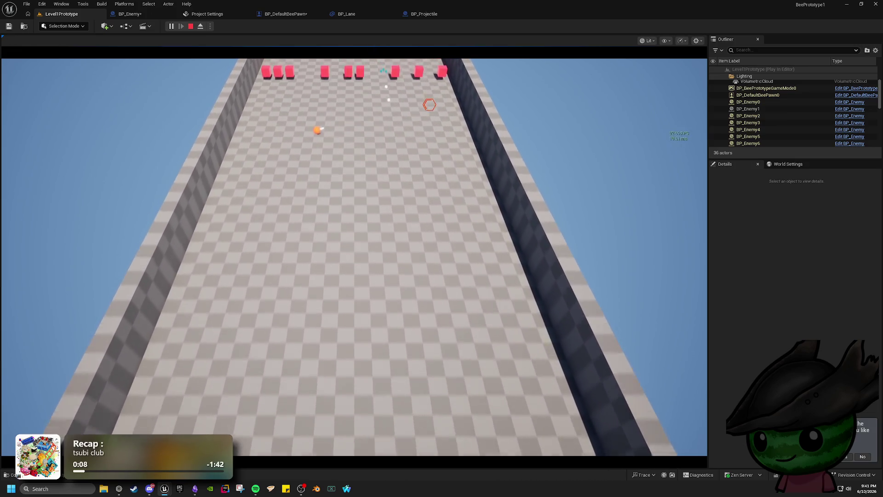
pyautogui.press('d')
pyautogui.press('w')
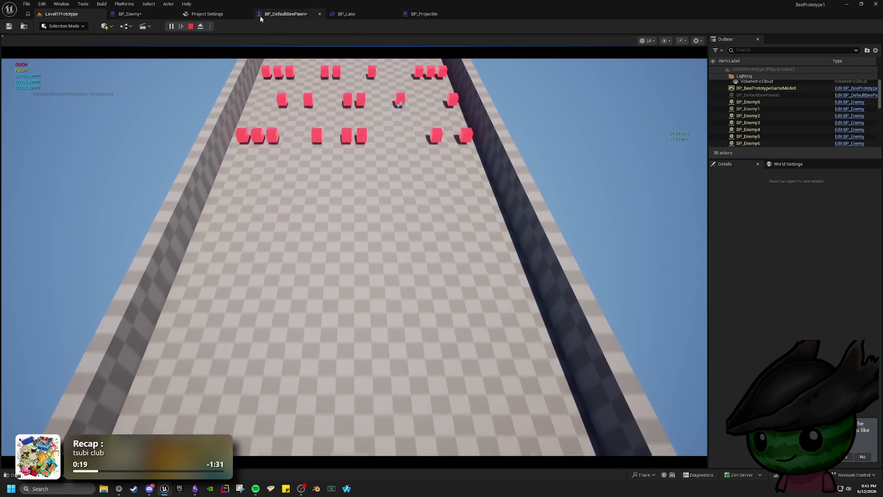
# - Restart the play session, then stop the play test with Esc
pyautogui.click(190, 26)
pyautogui.click(171, 28)
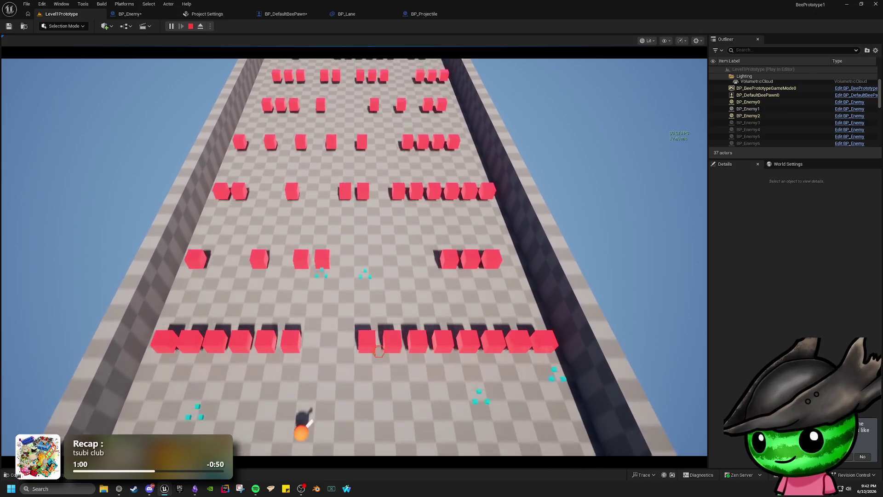
pyautogui.press('Escape')
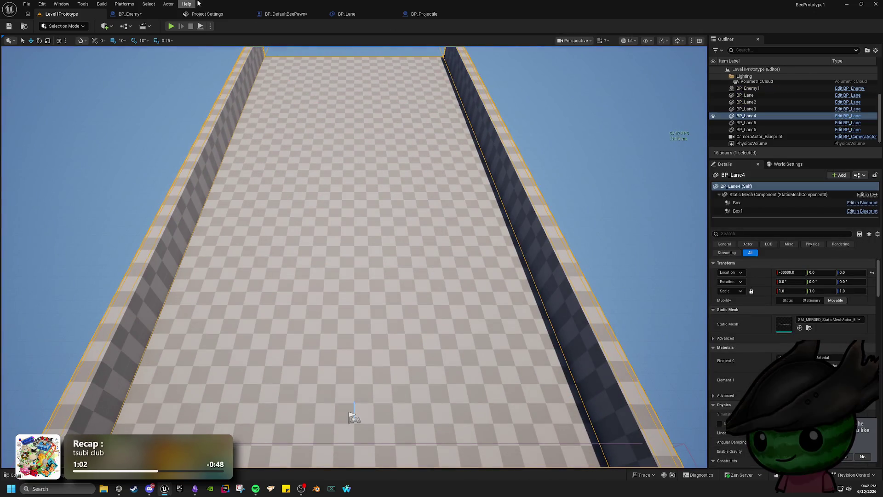
# - Show BP_Enemy's event graph and zoom onto the Timeline node as it plays to 100%
pyautogui.click(160, 14)
pyautogui.moveTo(315, 169)
pyautogui.mouseDown()
pyautogui.moveTo(226, 132)
pyautogui.moveTo(400, 282)
pyautogui.moveTo(414, 270)
pyautogui.moveTo(383, 256)
pyautogui.mouseUp()
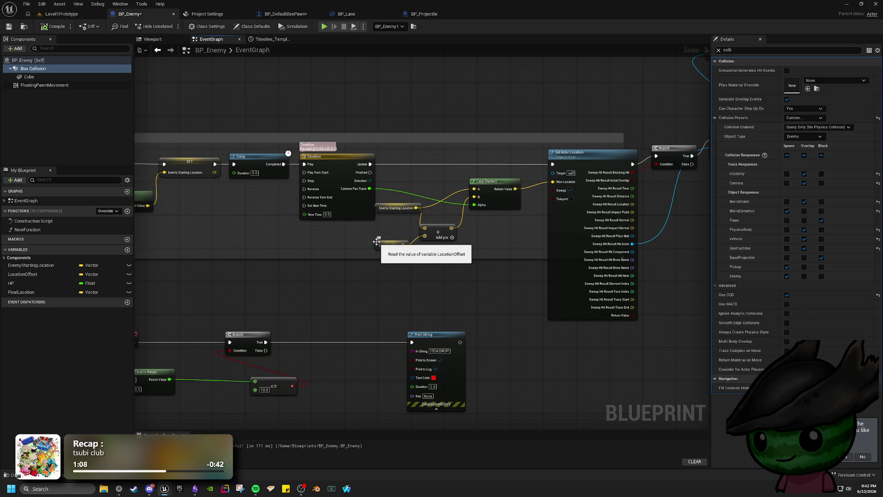
pyautogui.click(69, 15)
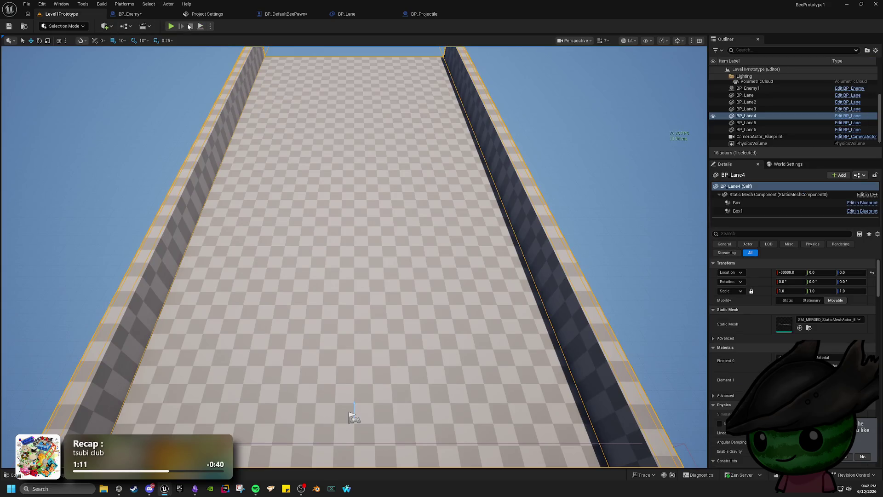
pyautogui.click(129, 14)
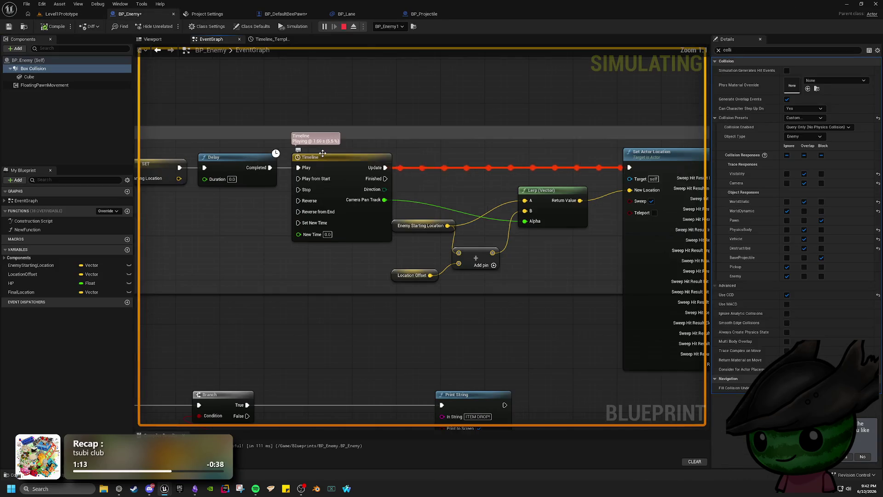
pyautogui.scroll(1, 322, 155)
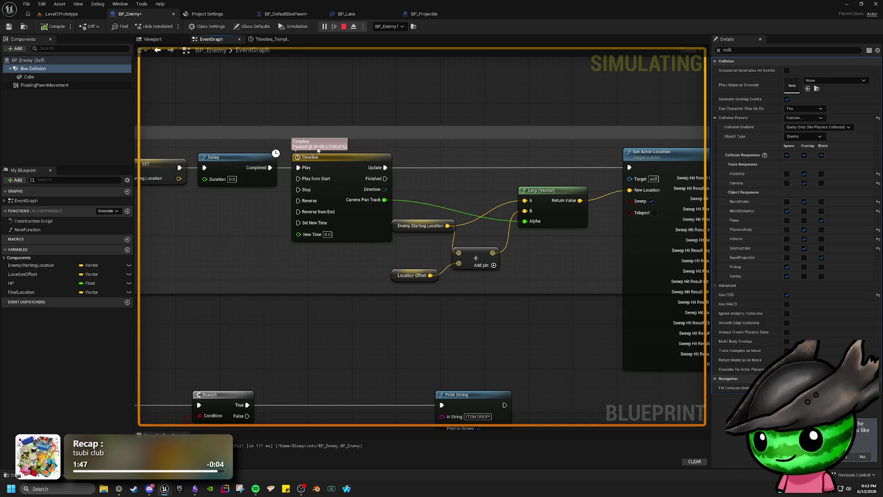
# - Search 'stop tim', 'timeline' and 'stop mo' from the Timeline's Finished pin, then dismiss without adding a node
pyautogui.moveTo(385, 179); pyautogui.dragTo(397, 337)
pyautogui.write('stop tim')
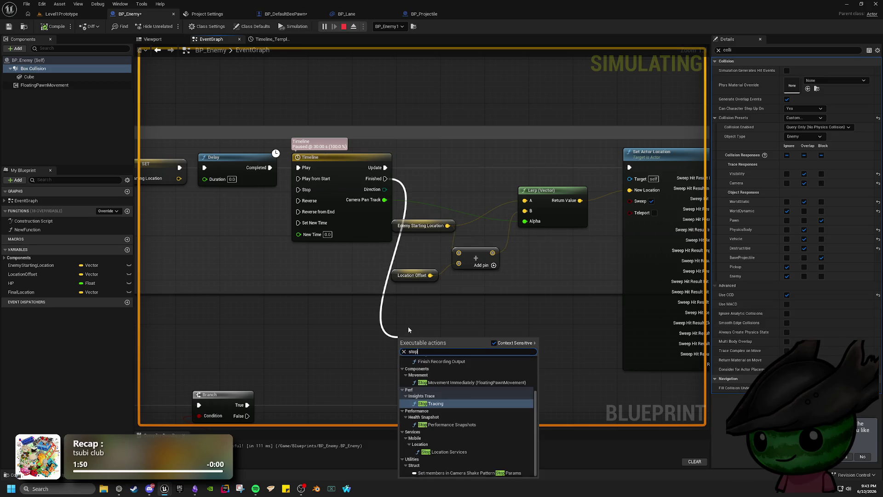
pyautogui.press('BackSpace')
pyautogui.press('BackSpace')
pyautogui.press('BackSpace')
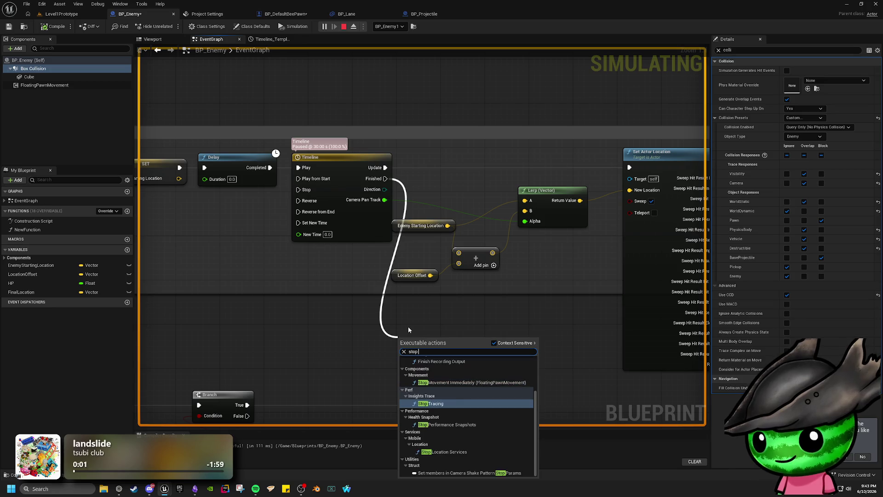
pyautogui.press('BackSpace')
pyautogui.press('BackSpace')
pyautogui.write('tim')
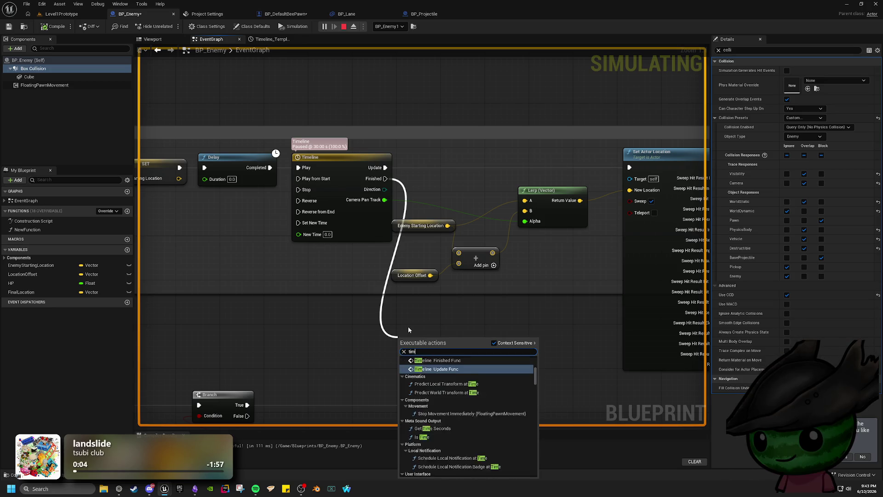
pyautogui.write('eline')
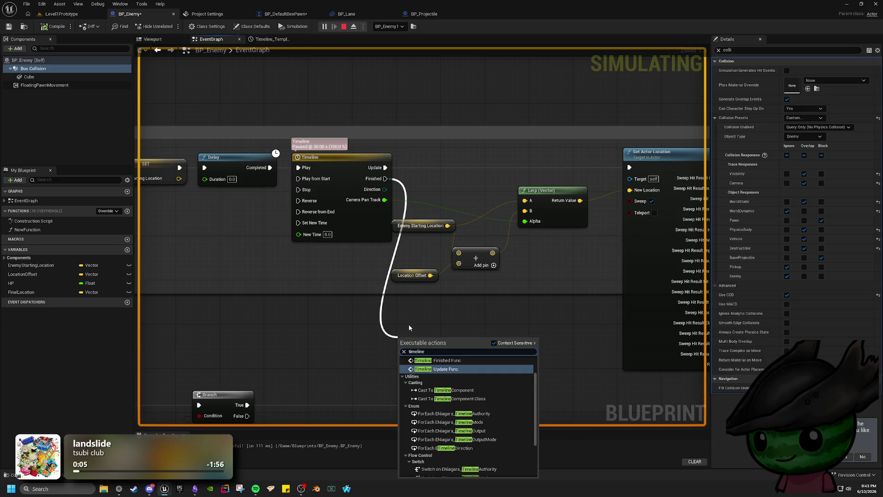
pyautogui.scroll(2, 463, 371)
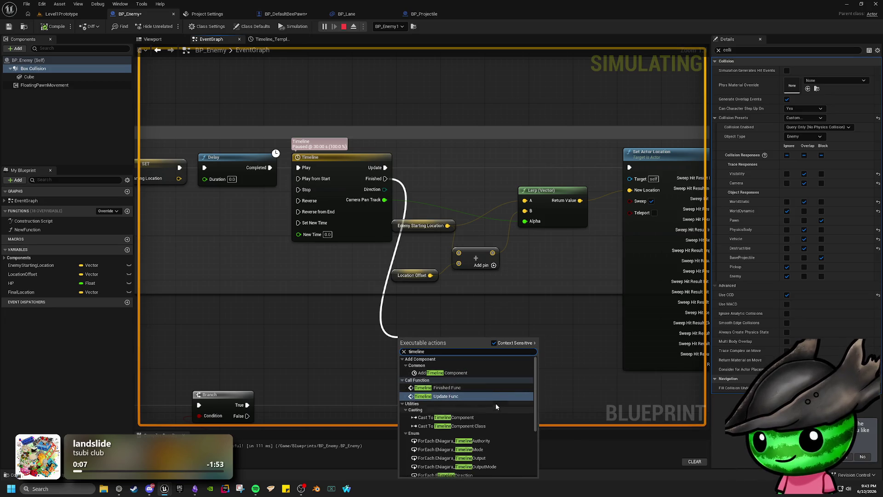
pyautogui.scroll(-2, 496, 405)
pyautogui.scroll(-1, 499, 401)
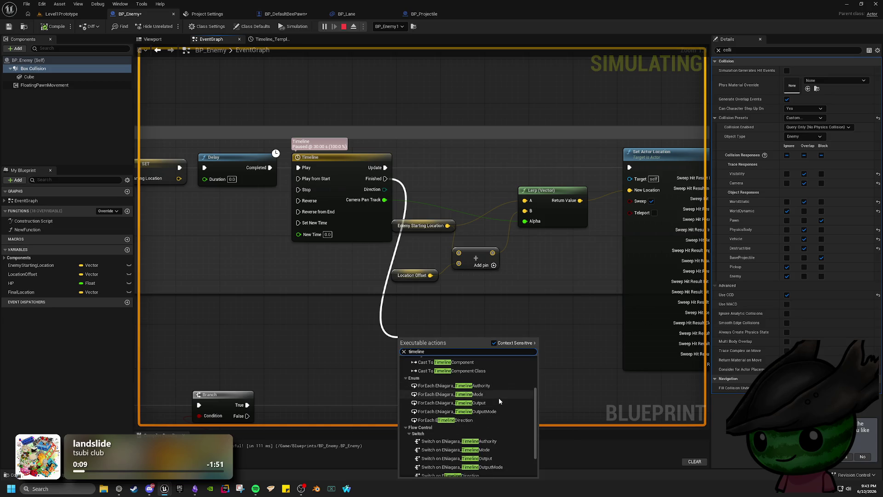
pyautogui.scroll(-2, 499, 401)
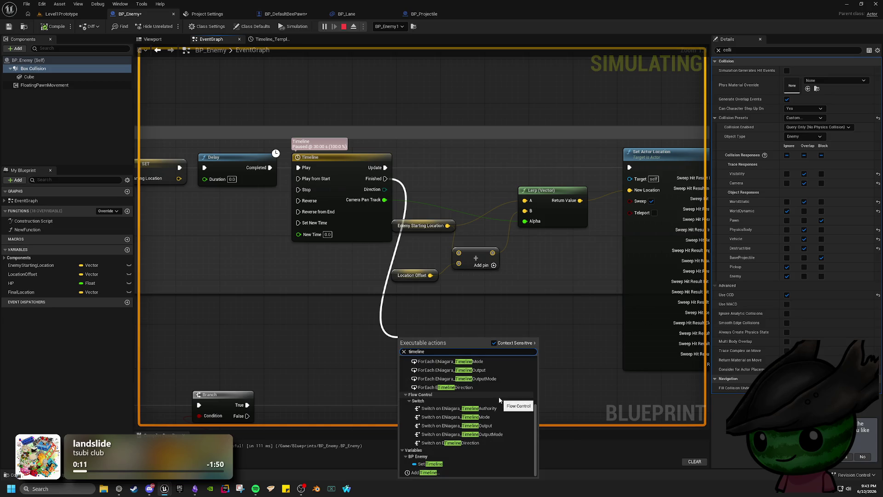
pyautogui.scroll(4, 468, 367)
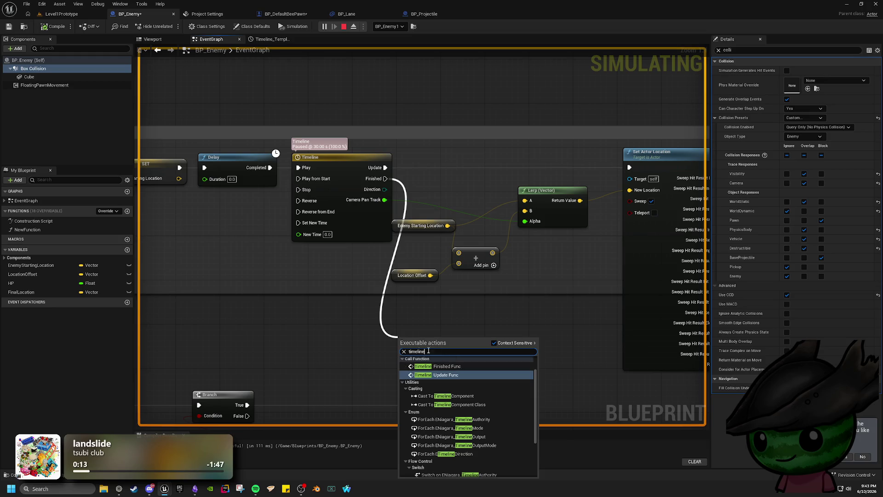
pyautogui.hotkey('ctrl', 'a')
pyautogui.write('stop')
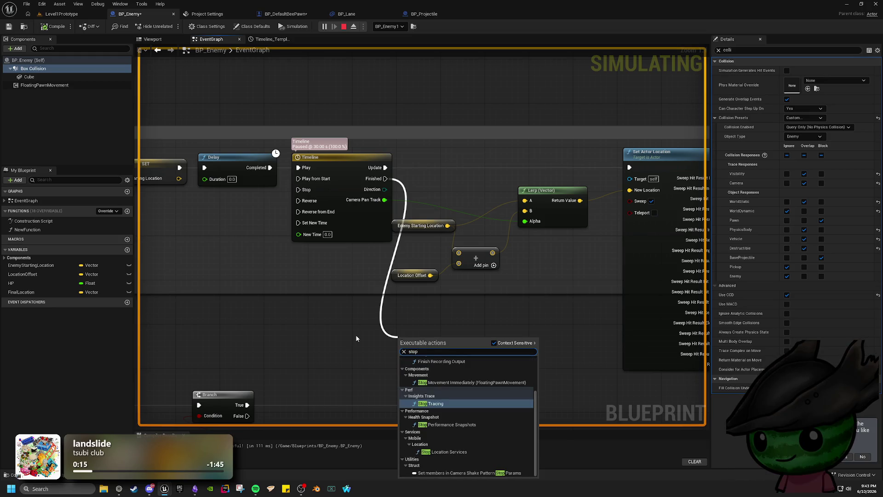
pyautogui.write(' mo')
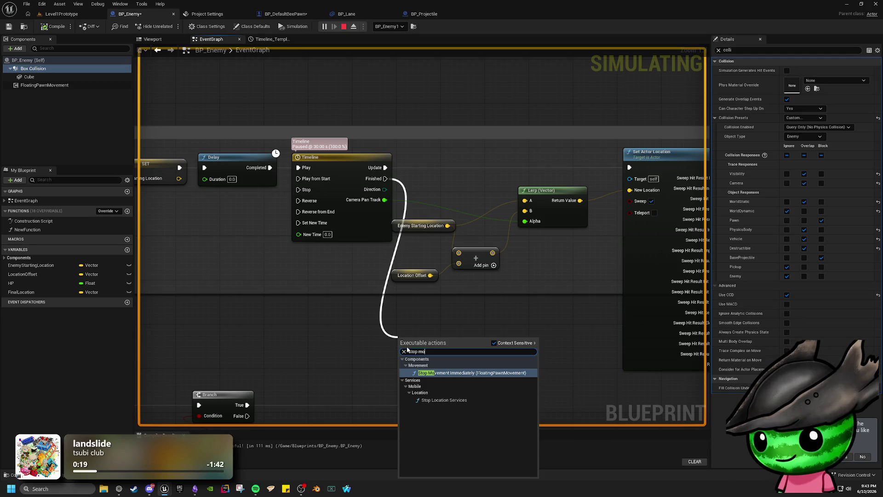
pyautogui.press('BackSpace')
pyautogui.press('BackSpace')
pyautogui.press('BackSpace')
pyautogui.click(359, 346)
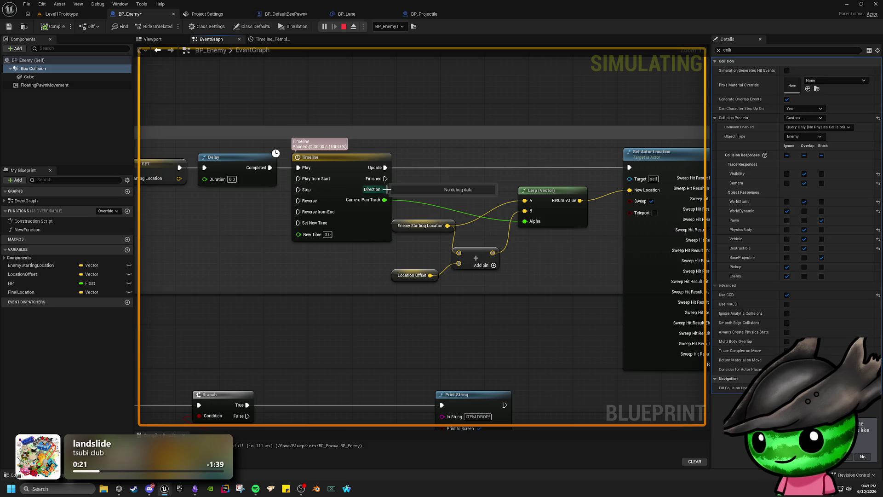
# - Search 'stop' from Finished again, cancel it, and stop the running simulation
pyautogui.moveTo(384, 179); pyautogui.dragTo(399, 314)
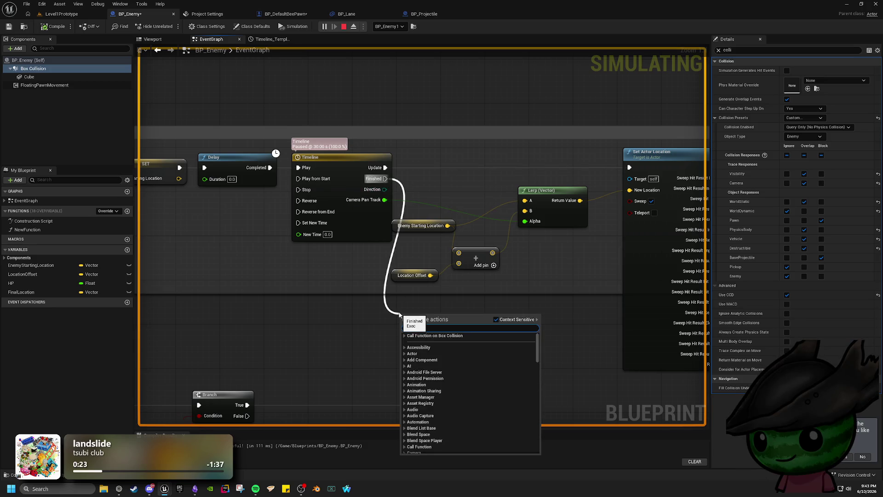
pyautogui.write('stop')
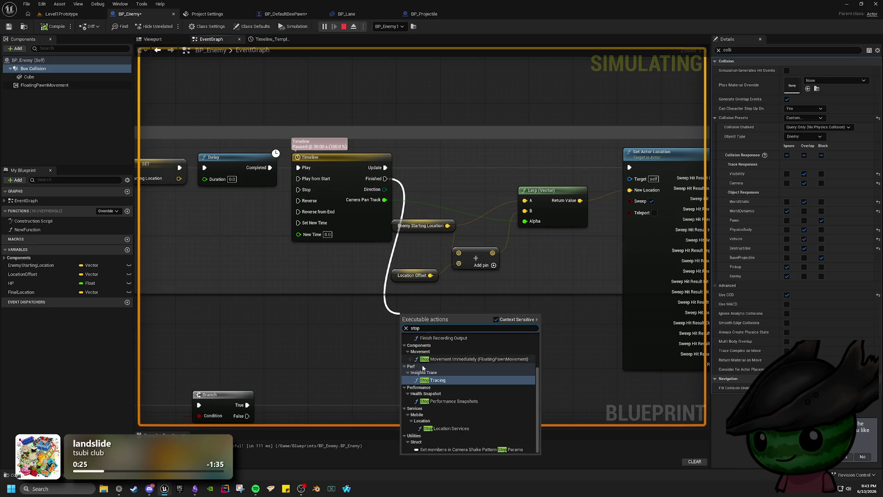
pyautogui.scroll(2, 440, 378)
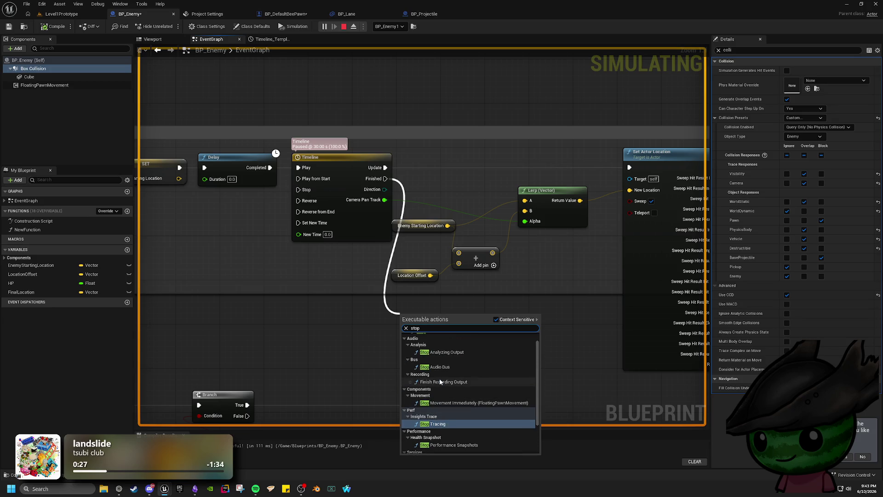
pyautogui.scroll(2, 471, 382)
pyautogui.click(571, 339)
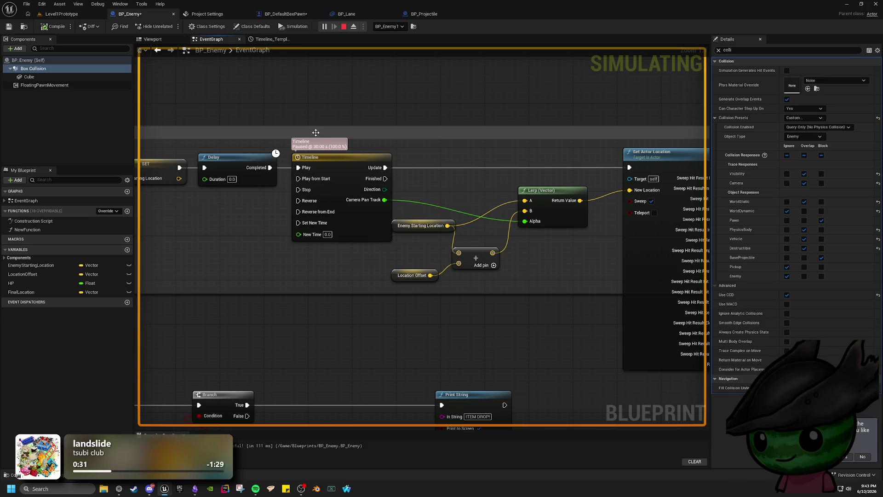
pyautogui.click(344, 26)
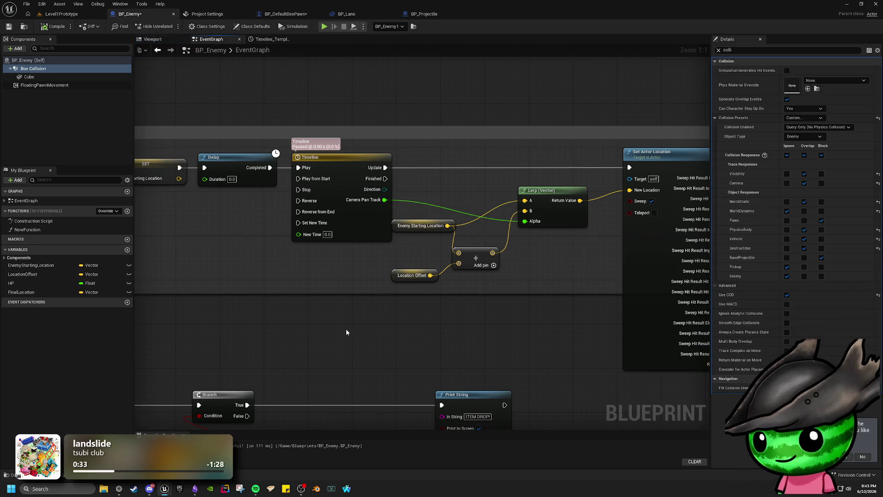
# - Add a Delay node of 3 seconds after the timeline's Finished output
pyautogui.moveTo(433, 168)
pyautogui.mouseDown()
pyautogui.moveTo(449, 232)
pyautogui.moveTo(313, 325)
pyautogui.mouseUp()
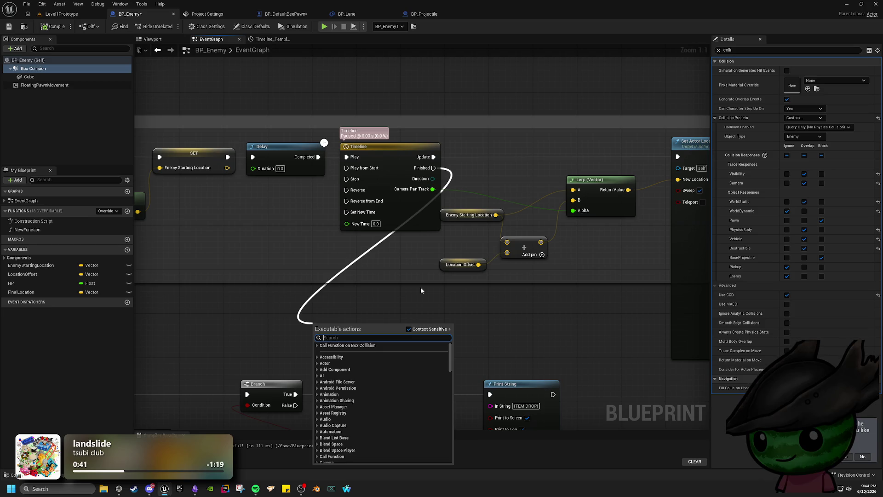
pyautogui.write('set actor lo')
pyautogui.press('BackSpace')
pyautogui.press('BackSpace')
pyautogui.press('BackSpace')
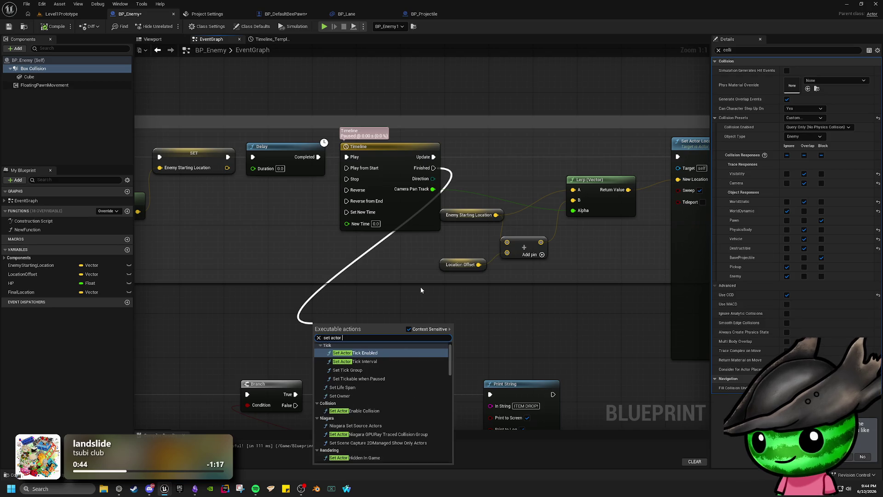
pyautogui.write('delay')
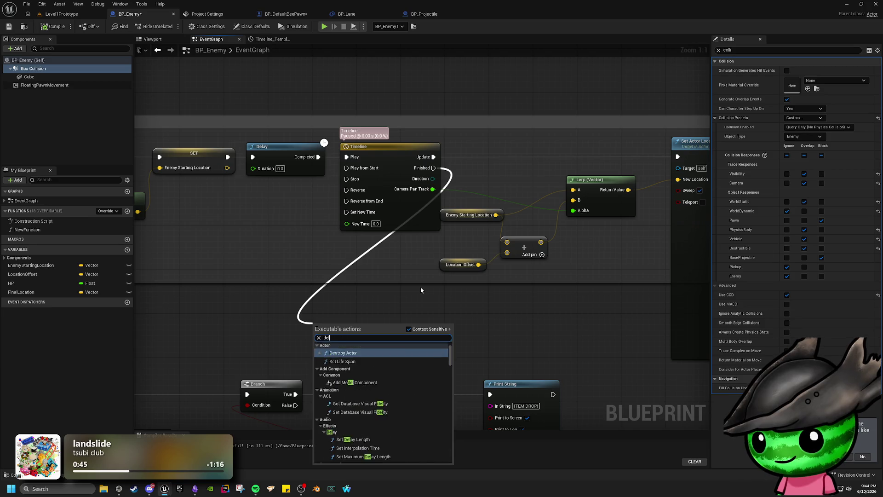
pyautogui.press('Return')
pyautogui.press('Return')
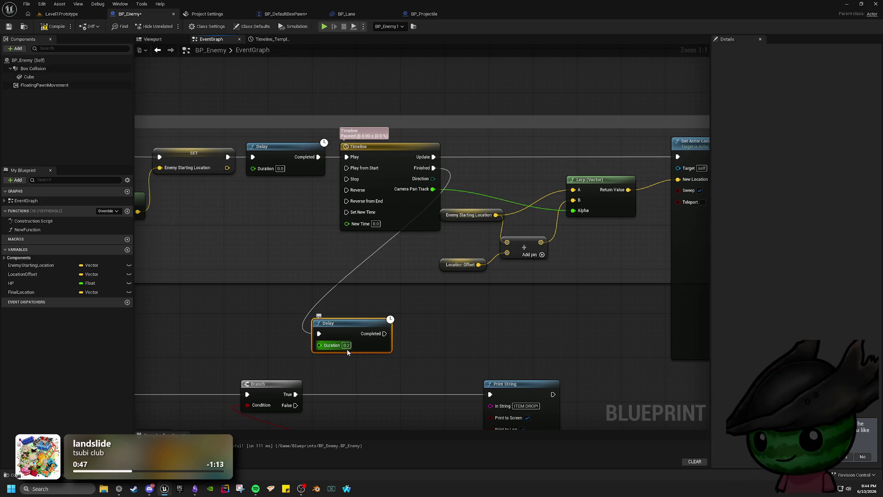
pyautogui.write('3')
pyautogui.press('Return')
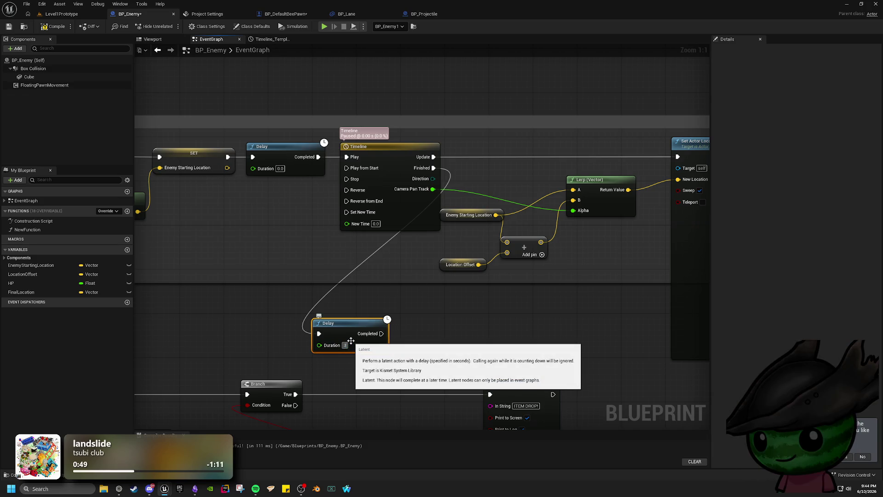
pyautogui.click(411, 342)
# - Add a Set Actor Location node after the Delay's Completed and move it clear of Print String
pyautogui.moveTo(385, 334); pyautogui.dragTo(456, 335)
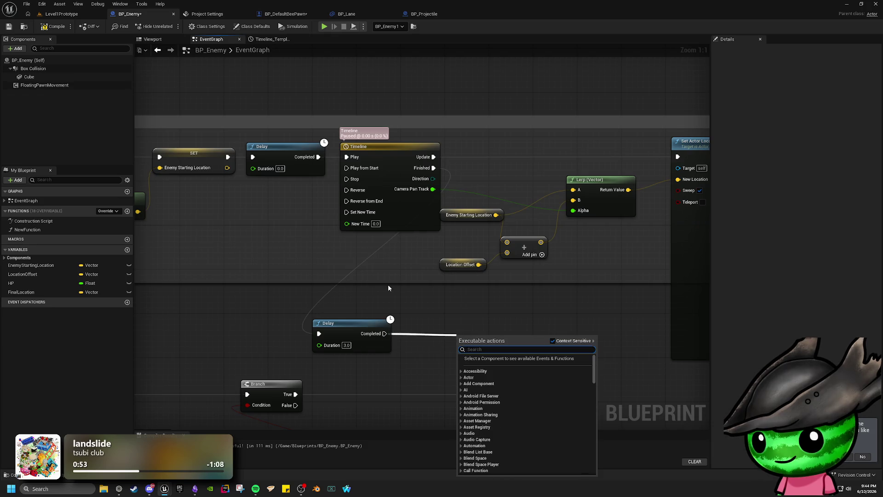
pyautogui.write('set acto')
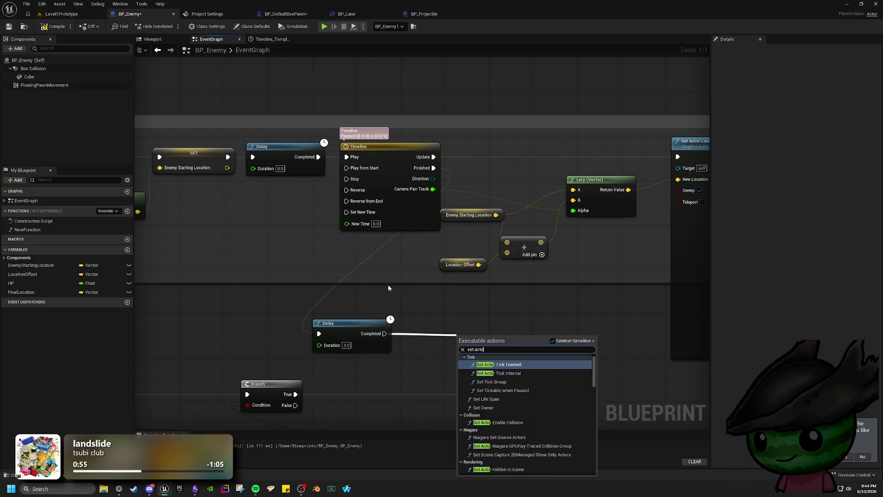
pyautogui.write('r loca')
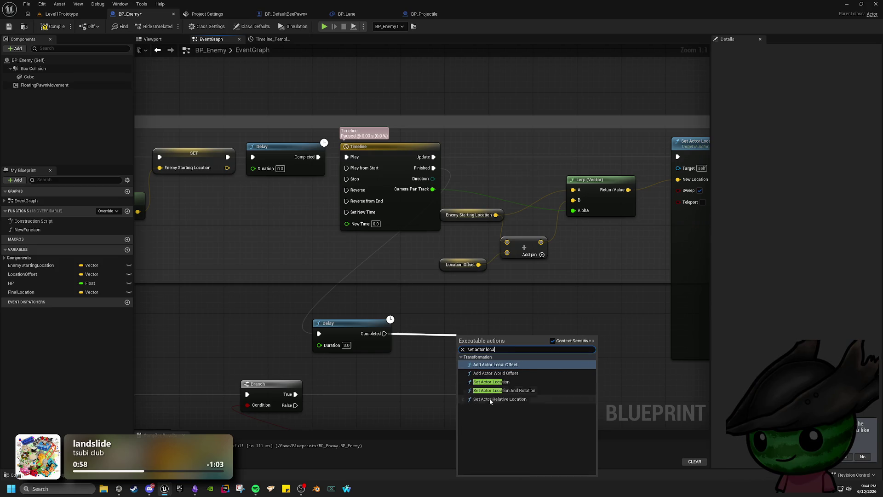
pyautogui.click(491, 382)
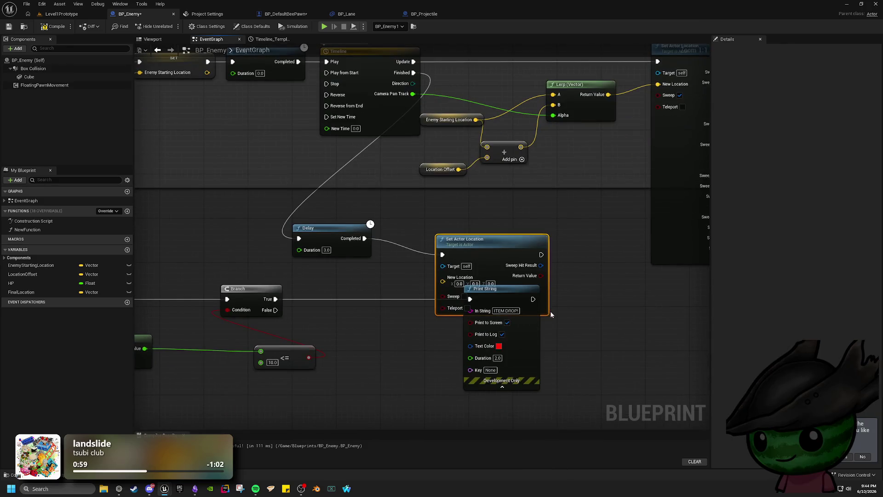
pyautogui.moveTo(487, 240)
pyautogui.mouseDown()
pyautogui.moveTo(396, 297)
pyautogui.moveTo(516, 213)
pyautogui.mouseUp()
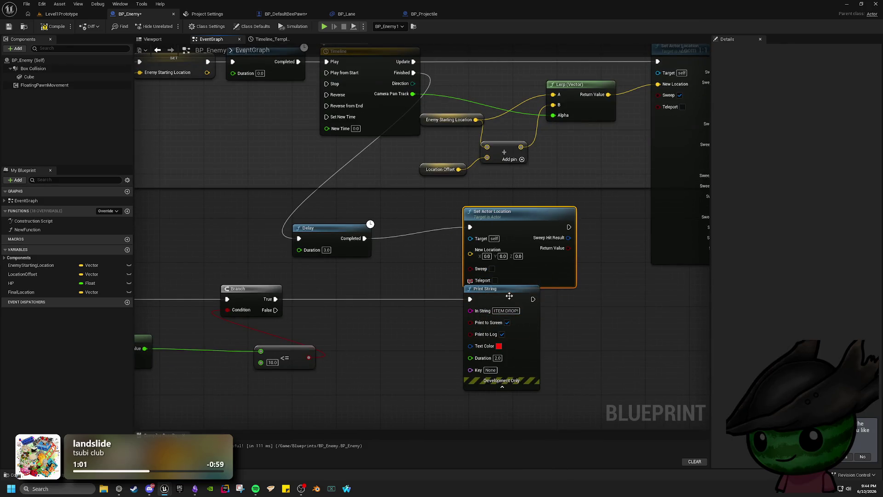
pyautogui.moveTo(509, 294)
pyautogui.mouseDown()
pyautogui.moveTo(423, 366)
pyautogui.moveTo(587, 319)
pyautogui.moveTo(597, 248)
pyautogui.moveTo(633, 256)
pyautogui.mouseUp()
pyautogui.scroll(-1, 633, 256)
pyautogui.click(640, 246)
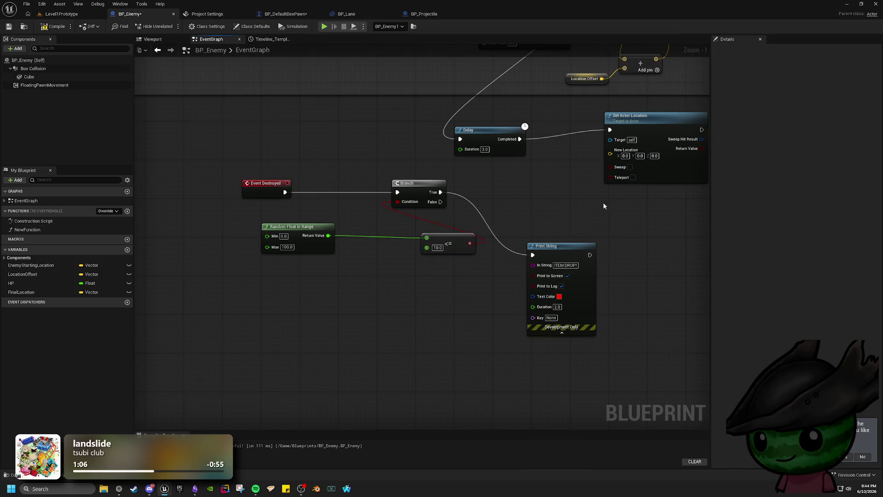
# - Move the Event Destroyed/Branch/Print String chain down-left and place Set Actor Location beside the Delay
pyautogui.moveTo(603, 203)
pyautogui.mouseDown()
pyautogui.moveTo(454, 255)
pyautogui.moveTo(233, 282)
pyautogui.mouseUp()
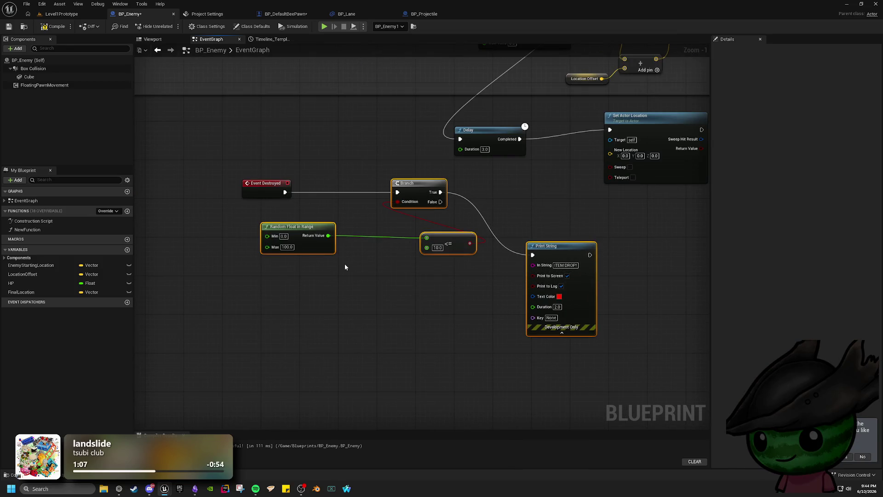
pyautogui.click(376, 144)
pyautogui.moveTo(572, 184); pyautogui.dragTo(285, 279)
pyautogui.moveTo(398, 208); pyautogui.dragTo(278, 382)
pyautogui.moveTo(603, 298); pyautogui.dragTo(481, 384)
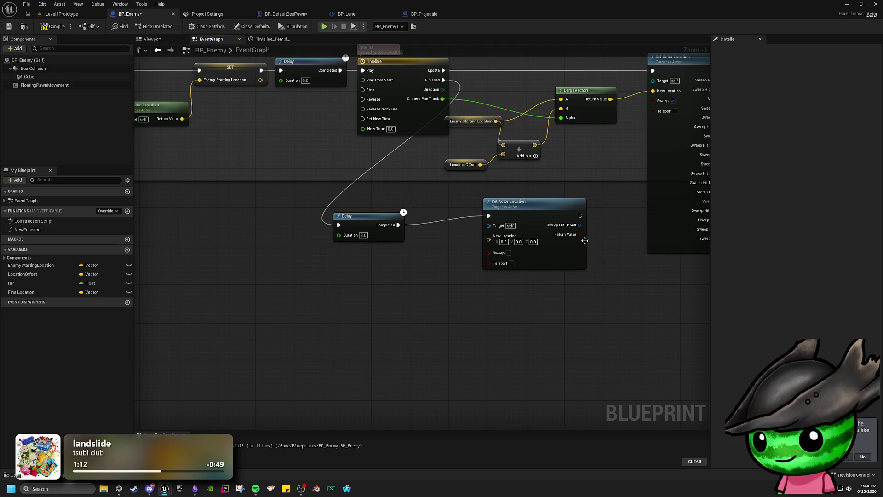
pyautogui.moveTo(532, 208)
pyautogui.mouseDown()
pyautogui.moveTo(521, 236)
pyautogui.moveTo(526, 216)
pyautogui.mouseUp()
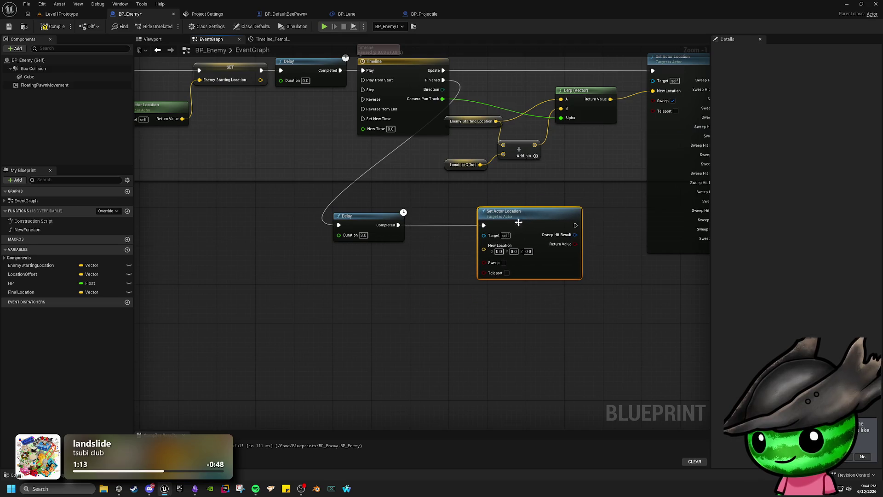
pyautogui.moveTo(484, 249); pyautogui.dragTo(336, 302)
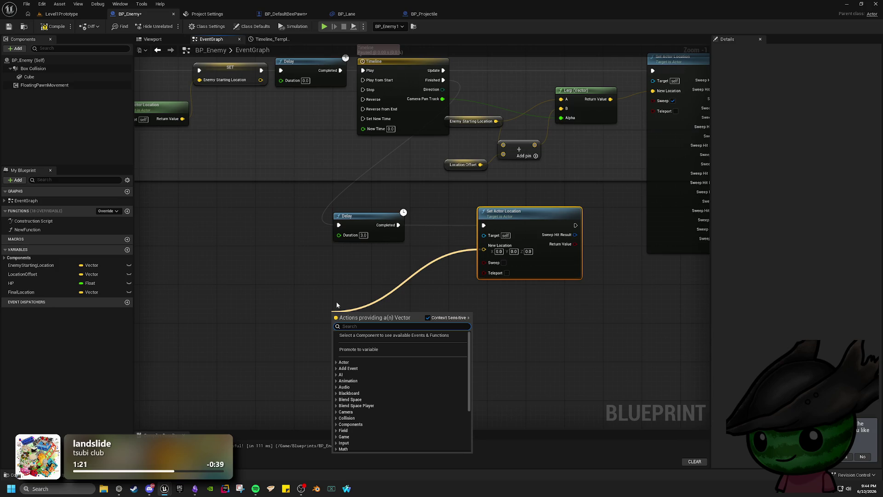
# - Add a VInterp To node and wire its Return Value into Set Actor Location's New Location
pyautogui.click(330, 278)
pyautogui.rightClick(330, 280)
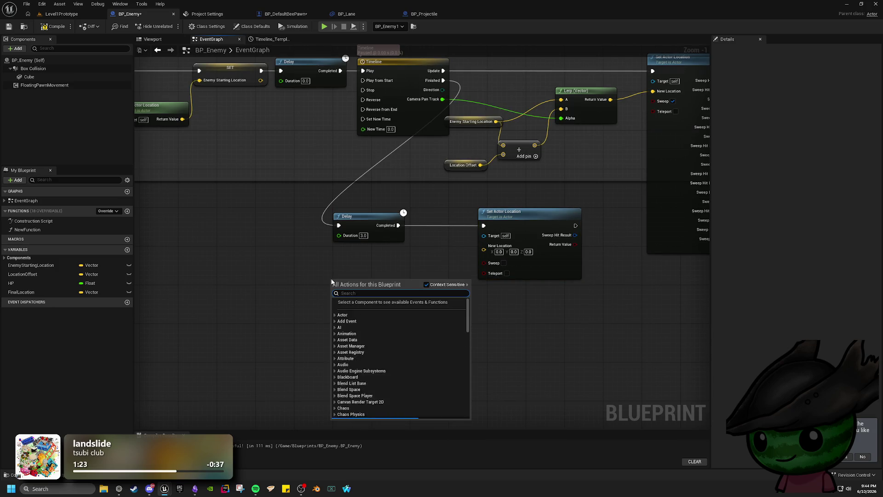
pyautogui.write('vinterp')
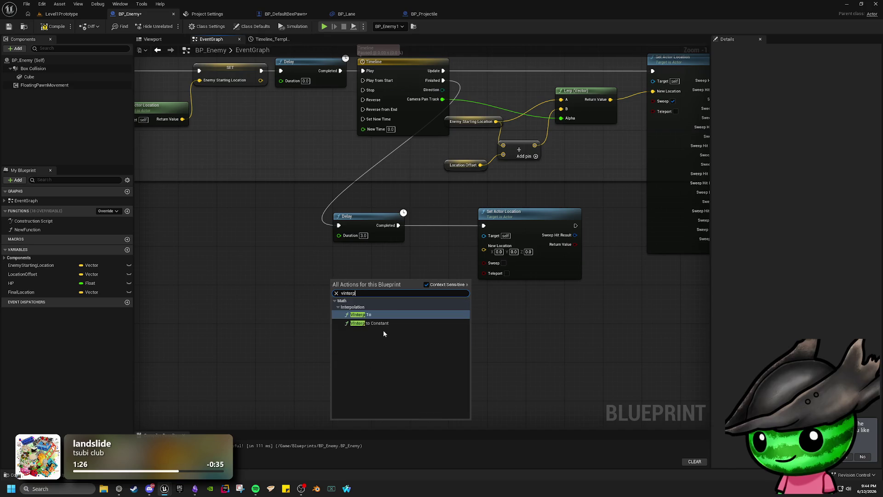
pyautogui.click(361, 314)
pyautogui.moveTo(417, 288); pyautogui.dragTo(484, 249)
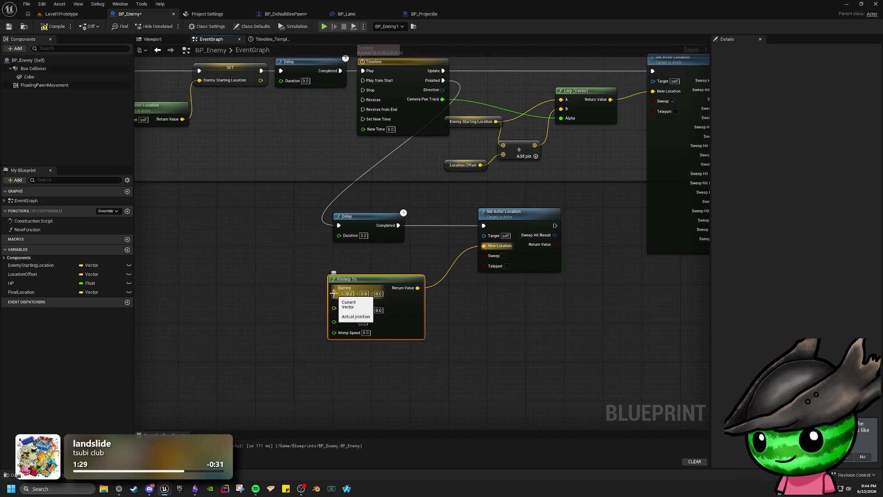
# - Feed VInterp To's Current from a new Get Actor Location node placed to the left
pyautogui.moveTo(334, 293); pyautogui.dragTo(274, 265)
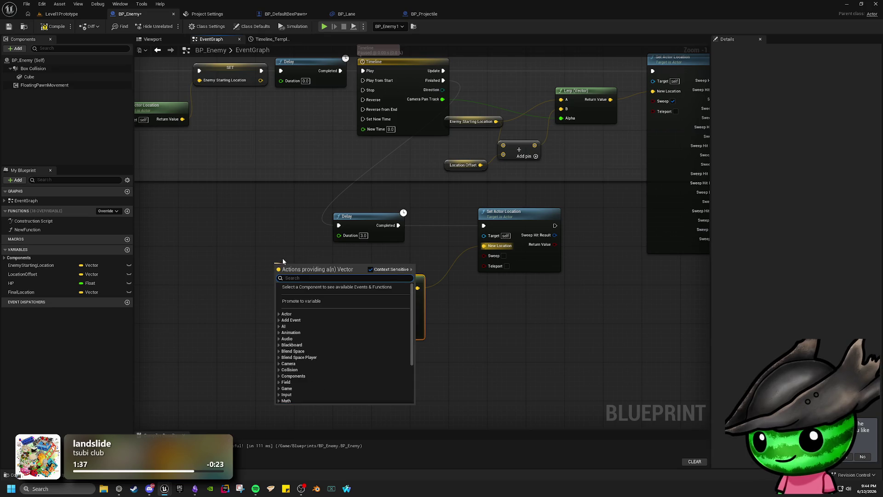
pyautogui.write('get actor loca')
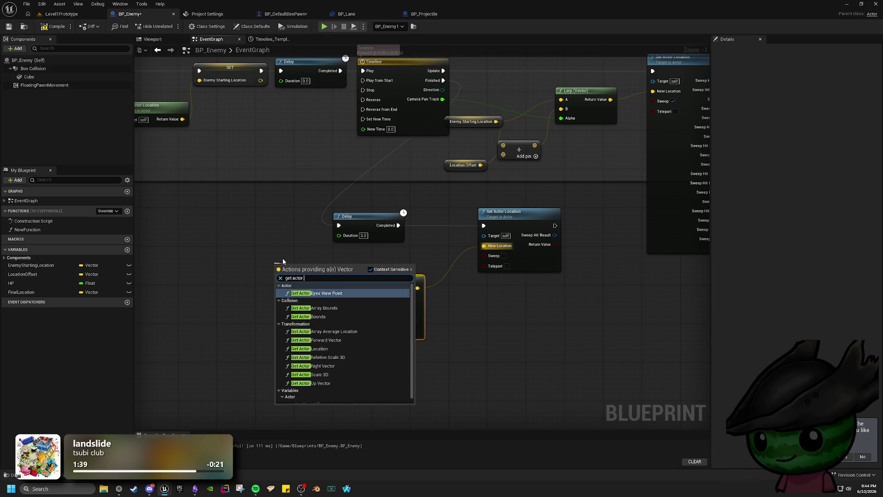
pyautogui.click(311, 302)
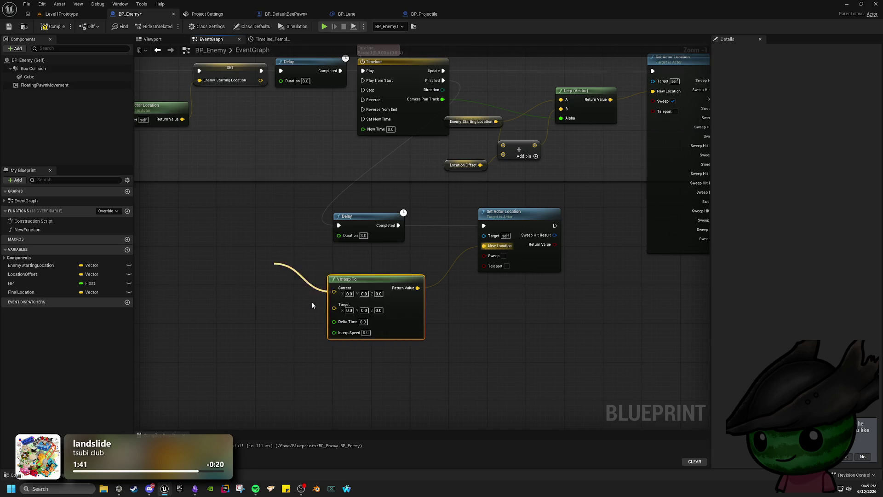
pyautogui.moveTo(318, 269); pyautogui.dragTo(270, 264)
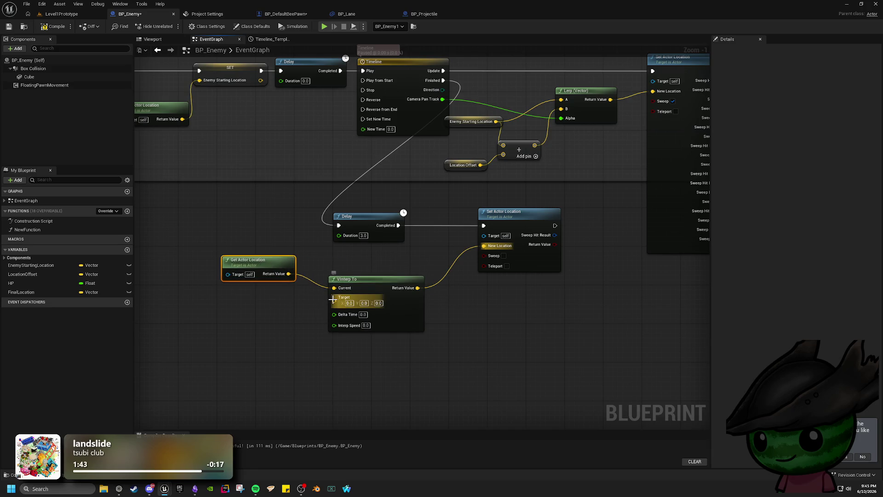
# - Look for a Target source by searching 'get actor of', then cancel the search
pyautogui.moveTo(334, 301); pyautogui.dragTo(238, 322)
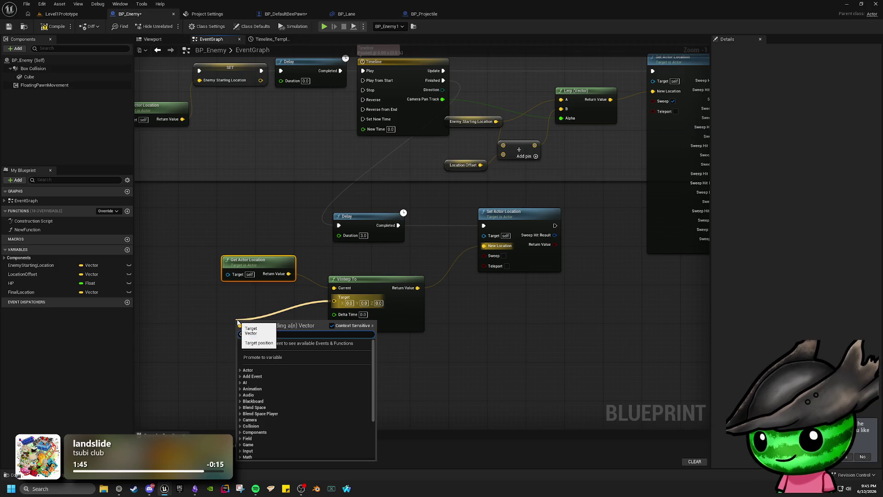
pyautogui.press('Escape')
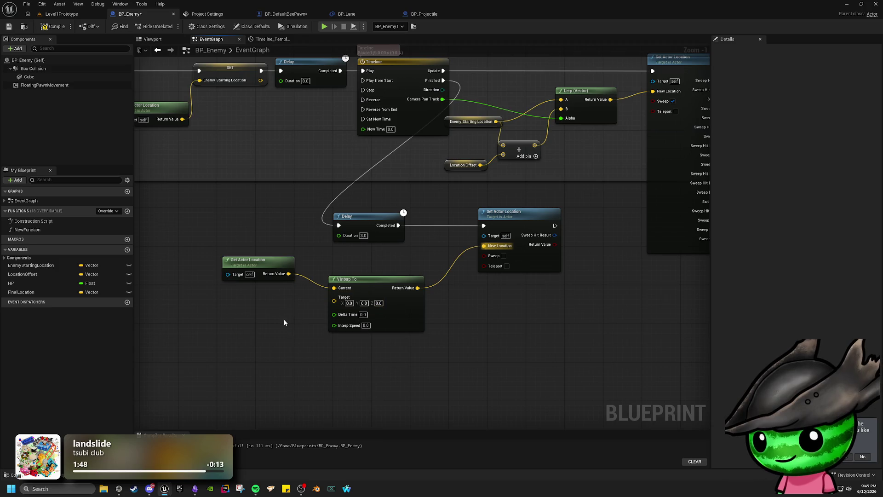
pyautogui.moveTo(564, 351)
pyautogui.mouseDown()
pyautogui.moveTo(318, 405)
pyautogui.moveTo(562, 321)
pyautogui.mouseUp()
pyautogui.moveTo(333, 270); pyautogui.dragTo(275, 297)
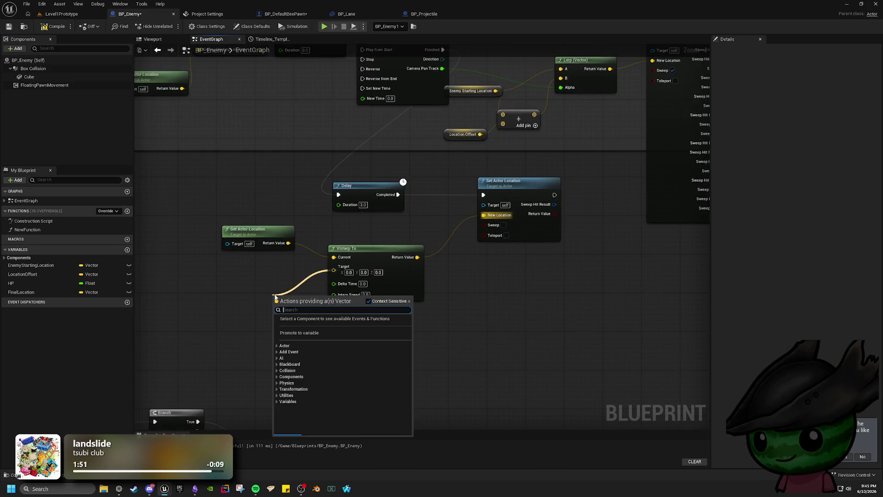
pyautogui.write('get a')
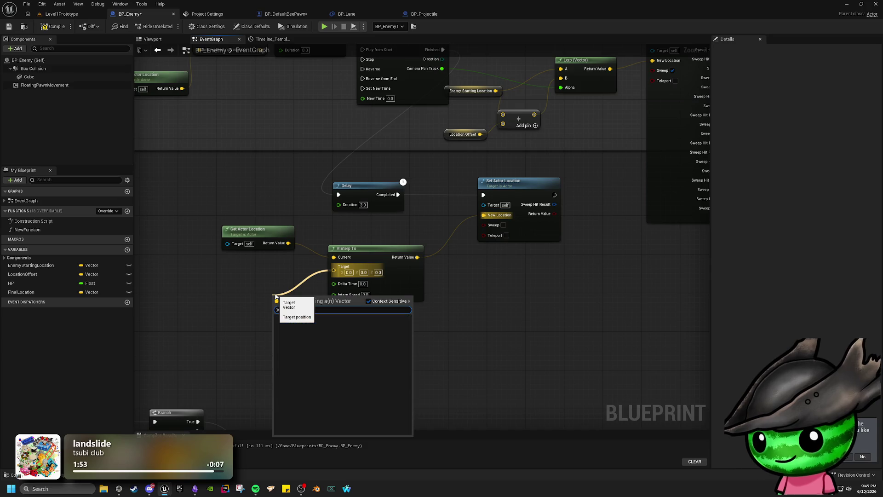
pyautogui.write('ctor of')
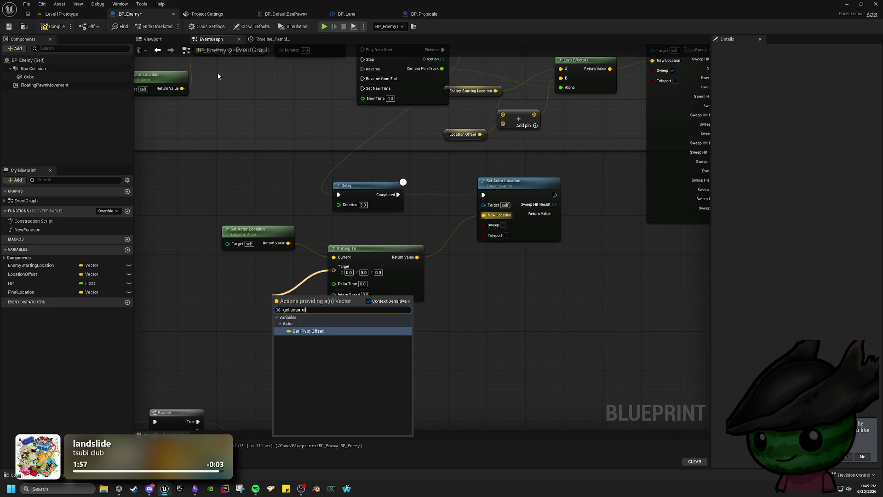
pyautogui.click(228, 301)
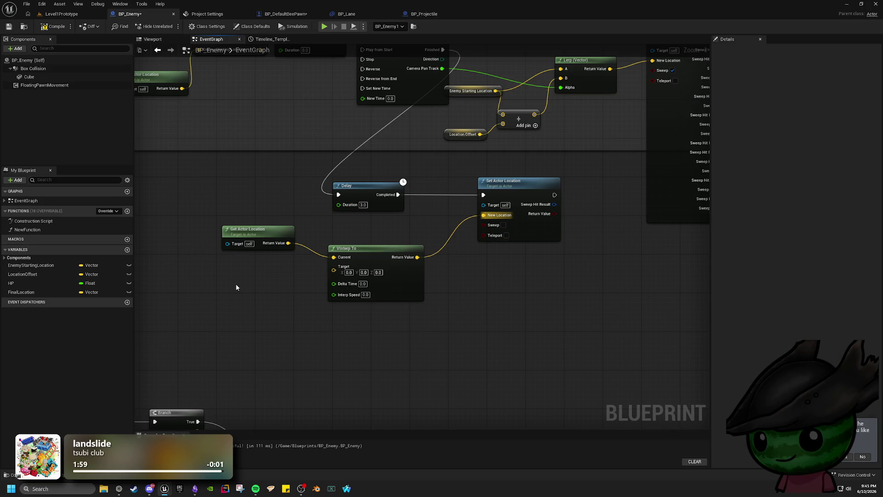
# - Add a Get Actor Of Class node with Actor Class set to BP_DefaultBeePawn
pyautogui.rightClick(236, 285)
pyautogui.write('get act')
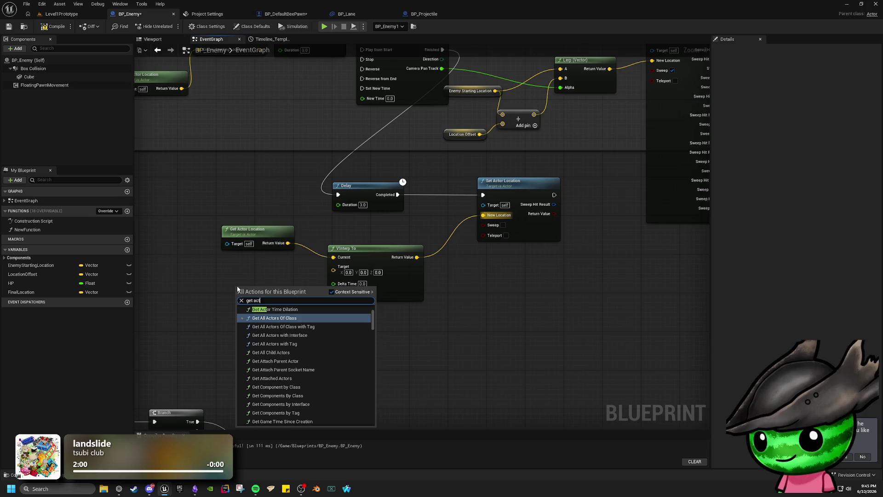
pyautogui.write('or of cl')
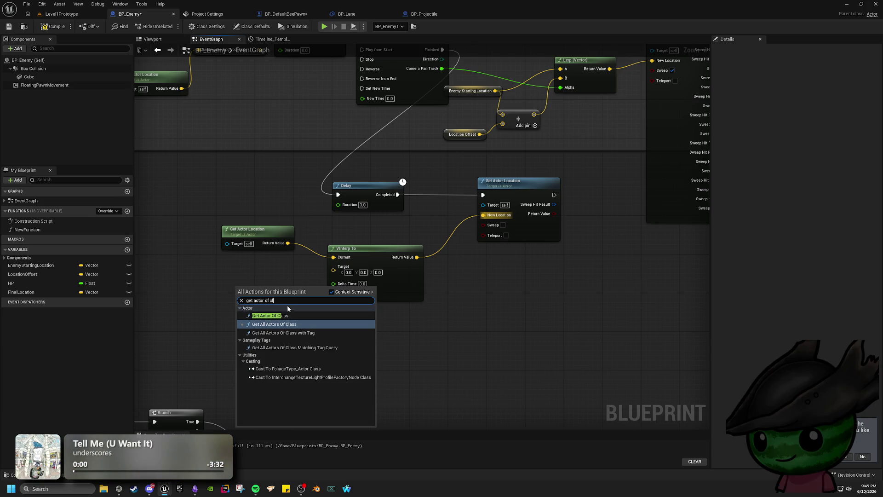
pyautogui.click(288, 315)
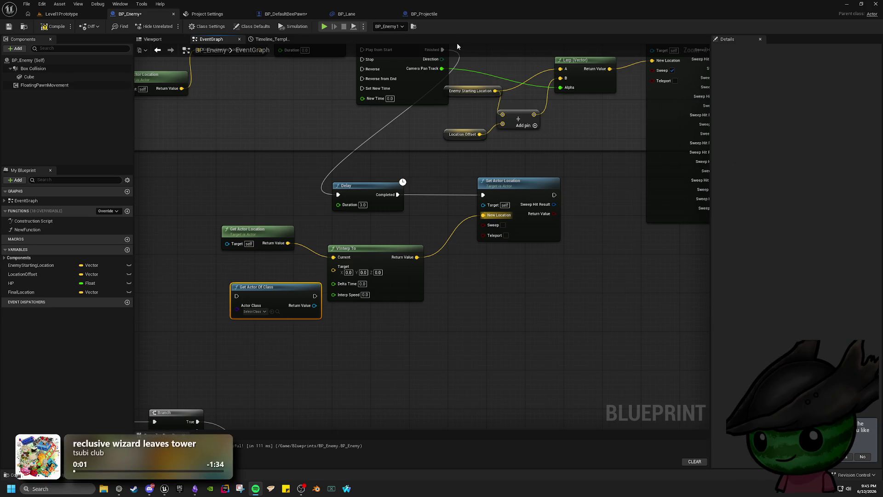
pyautogui.click(302, 271)
pyautogui.click(254, 311)
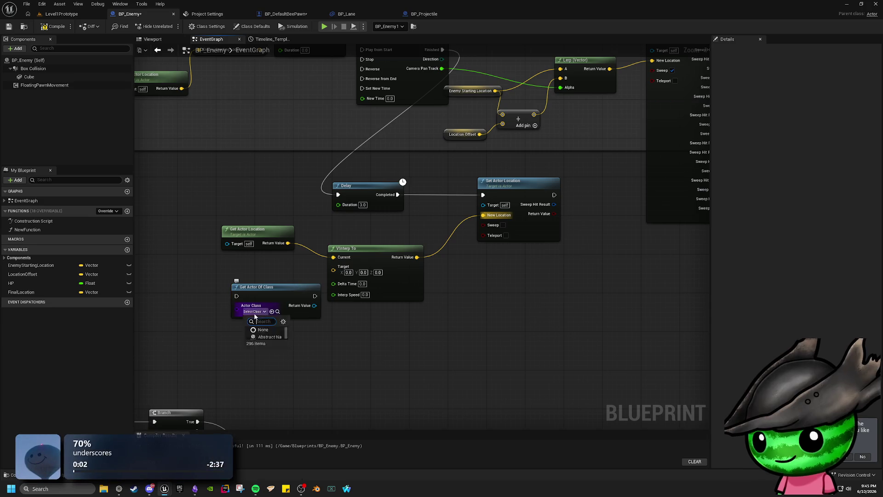
pyautogui.scroll(-2, 296, 358)
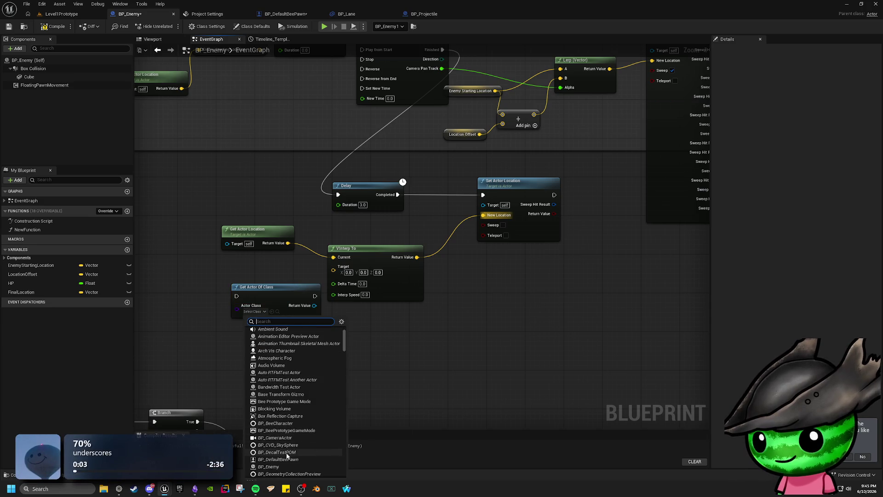
pyautogui.click(294, 459)
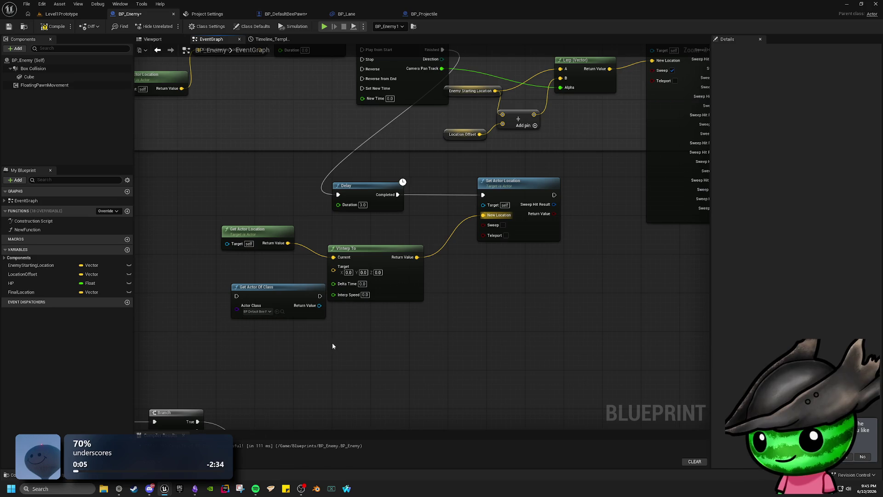
# - Wire Delay's Completed into Get Actor Of Class and place it between Delay and Set Actor Location
pyautogui.moveTo(303, 287)
pyautogui.mouseDown()
pyautogui.moveTo(322, 336)
pyautogui.moveTo(389, 350)
pyautogui.mouseUp()
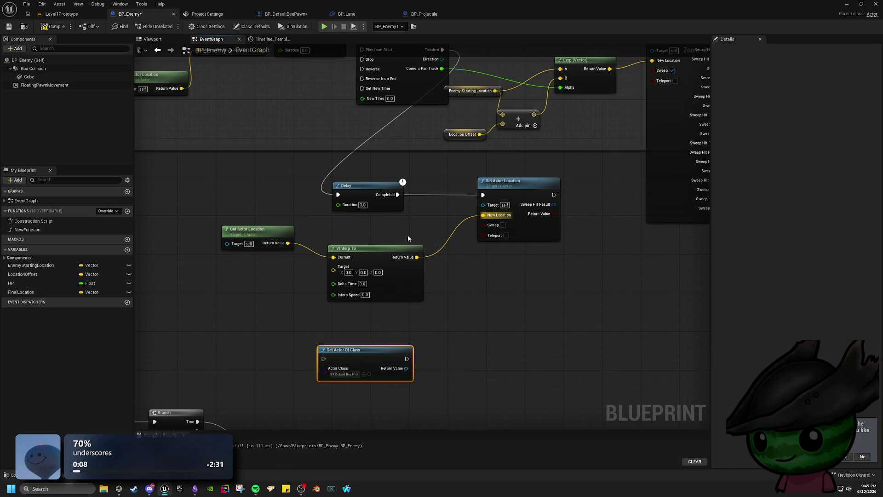
pyautogui.moveTo(398, 195)
pyautogui.mouseDown()
pyautogui.moveTo(377, 304)
pyautogui.moveTo(323, 358)
pyautogui.mouseUp()
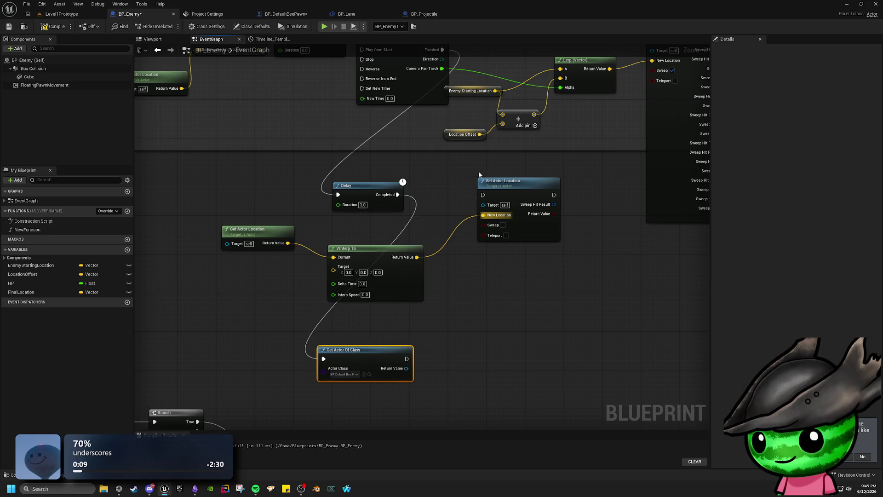
pyautogui.moveTo(510, 183); pyautogui.dragTo(580, 185)
pyautogui.moveTo(370, 353)
pyautogui.mouseDown()
pyautogui.moveTo(477, 316)
pyautogui.moveTo(473, 180)
pyautogui.moveTo(482, 189)
pyautogui.mouseUp()
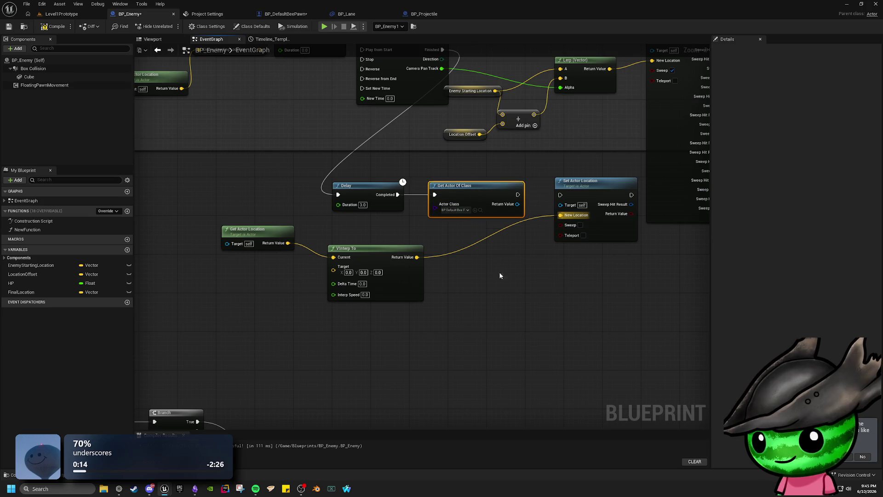
pyautogui.moveTo(499, 274); pyautogui.dragTo(445, 297)
pyautogui.moveTo(454, 211)
pyautogui.mouseDown()
pyautogui.moveTo(458, 260)
pyautogui.moveTo(496, 211)
pyautogui.moveTo(434, 327)
pyautogui.mouseUp()
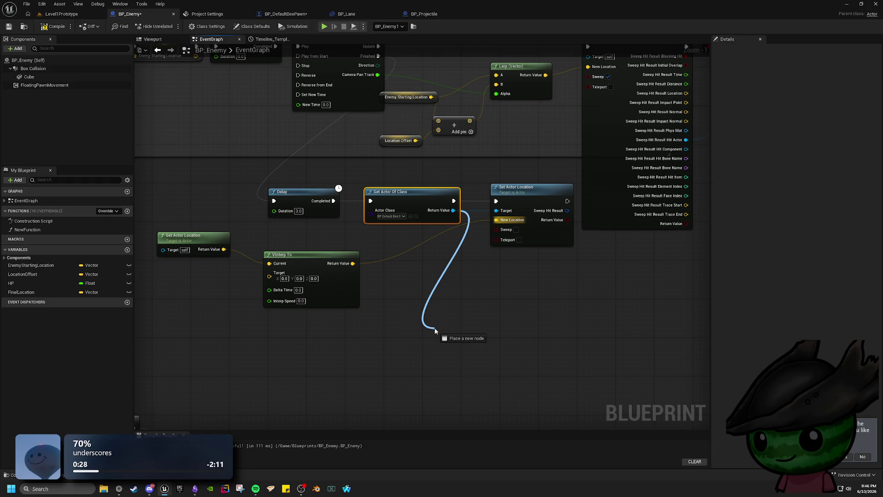
# - Break the link into Set Actor Location's Target pin
pyautogui.moveTo(435, 330); pyautogui.dragTo(435, 329)
pyautogui.click(478, 292)
pyautogui.rightClick(500, 211)
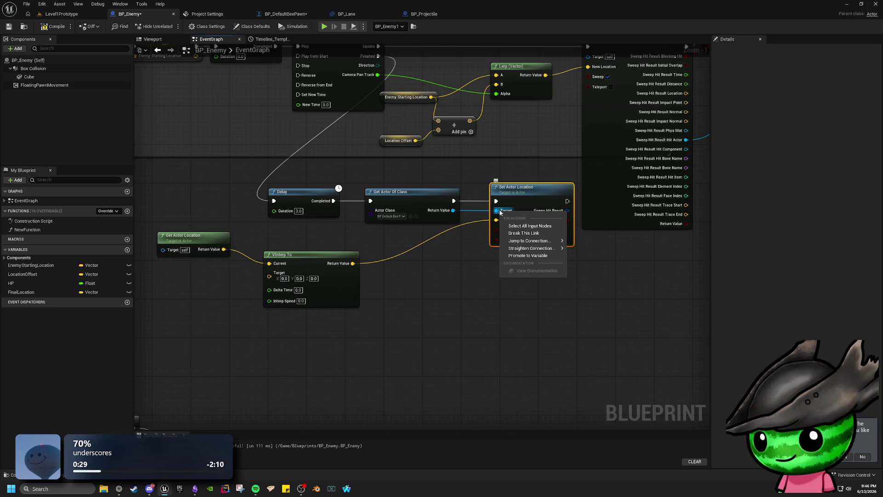
pyautogui.click(523, 232)
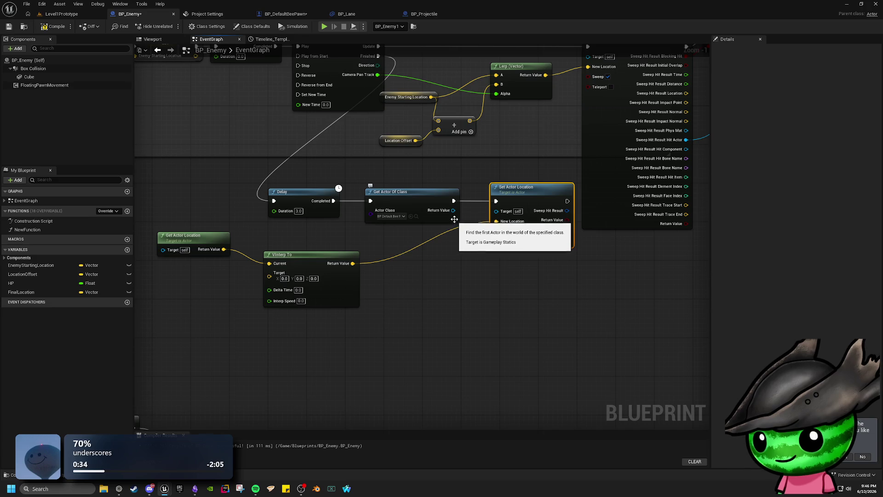
# - Add a Get Actor Location node fed by Get Actor Of Class's Return Value
pyautogui.moveTo(453, 210)
pyautogui.mouseDown()
pyautogui.moveTo(404, 359)
pyautogui.moveTo(405, 341)
pyautogui.mouseUp()
pyautogui.write('g')
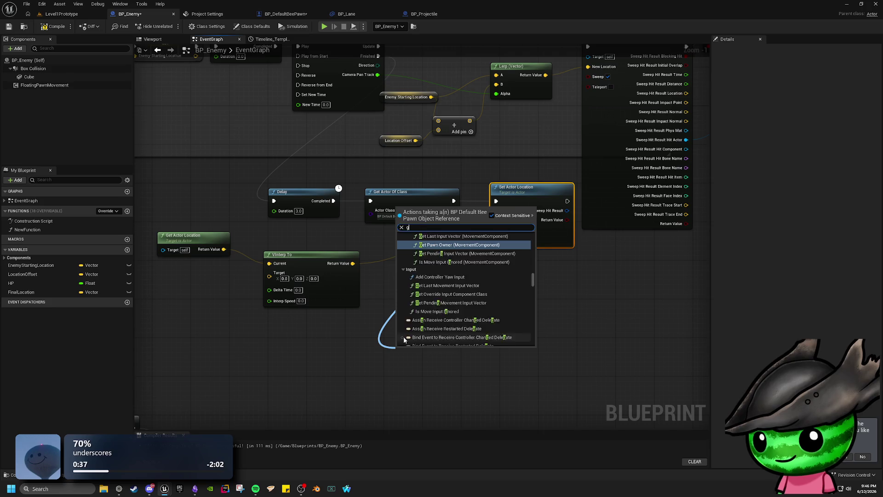
pyautogui.write('et actor loc')
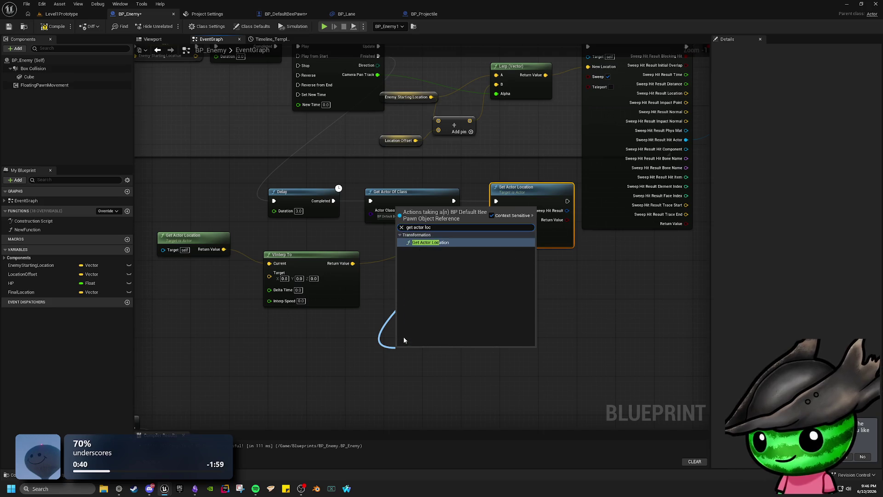
pyautogui.click(458, 246)
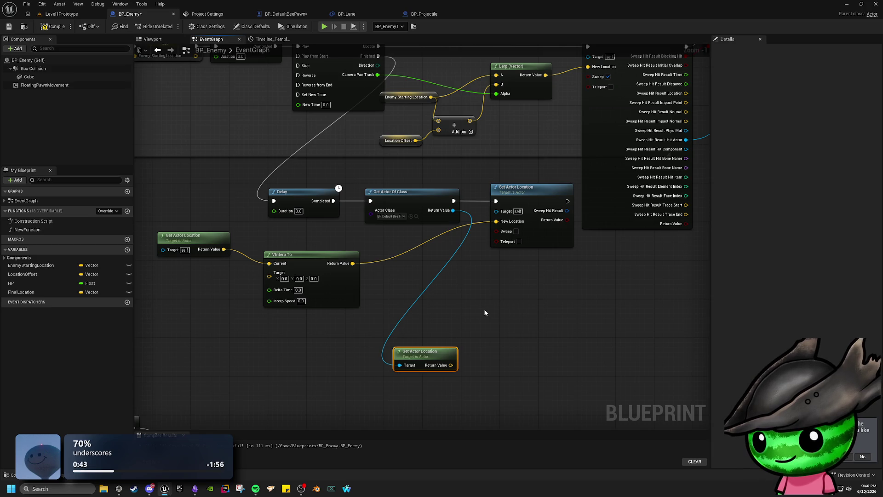
pyautogui.moveTo(485, 307); pyautogui.dragTo(543, 296)
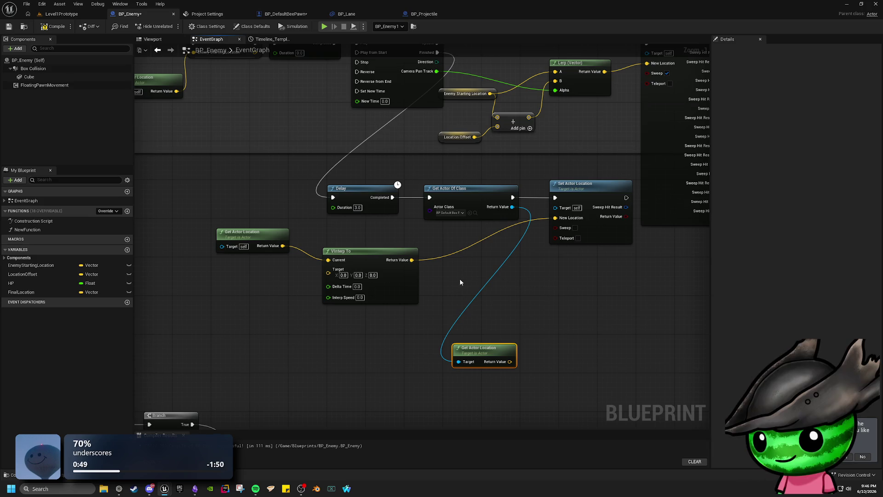
pyautogui.click(401, 261)
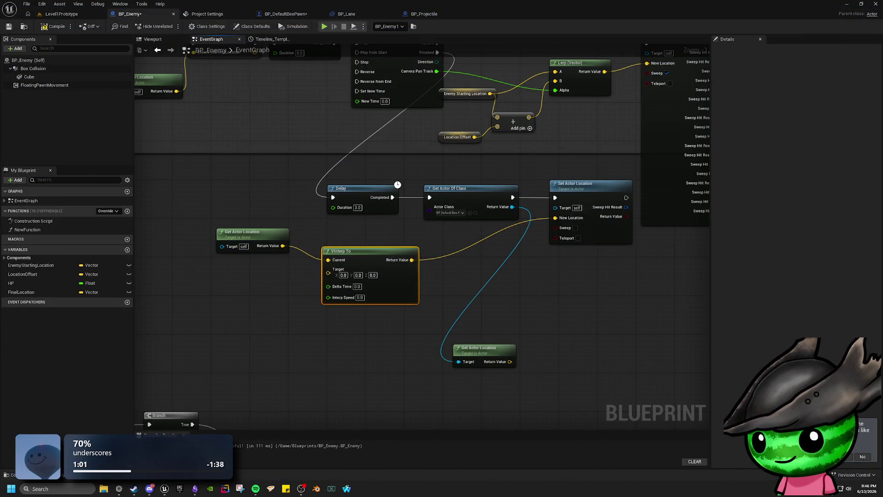
# - Briefly check Discord and Steam, then return to the BP_Enemy blueprint editor
pyautogui.hotkey('alt', 'Tab')
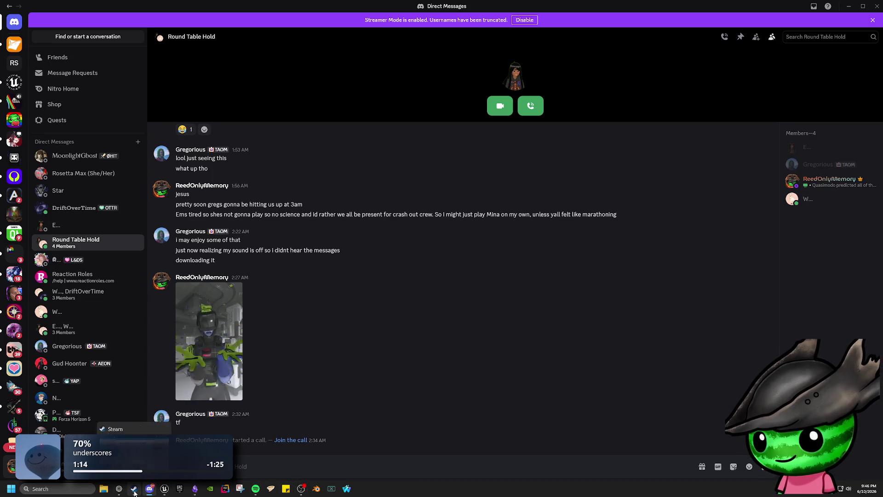
pyautogui.click(135, 492)
pyautogui.click(134, 493)
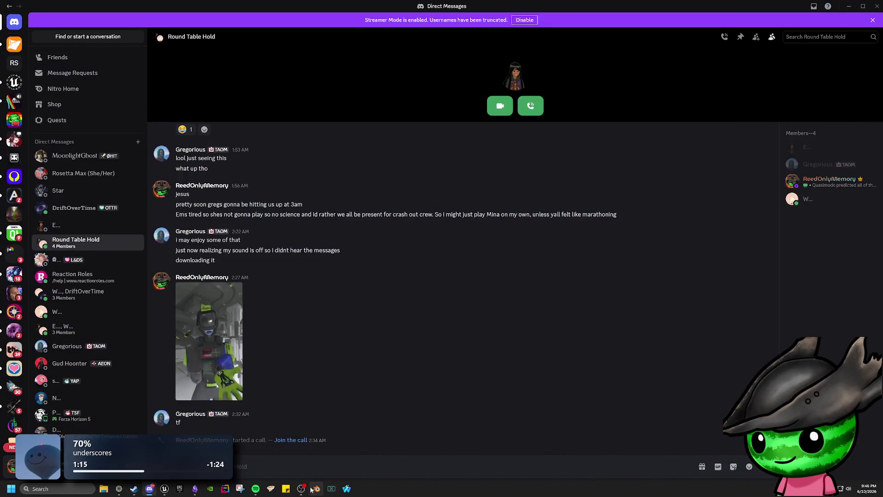
pyautogui.click(164, 490)
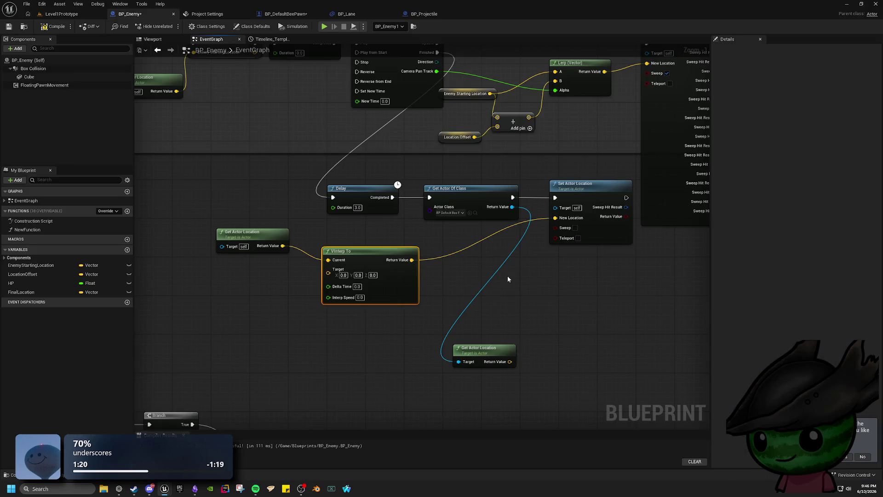
# - Move Get Actor Location aside and delete an unwanted timeline Add Component node
pyautogui.moveTo(507, 279)
pyautogui.mouseDown()
pyautogui.moveTo(601, 302)
pyautogui.moveTo(588, 294)
pyautogui.moveTo(608, 327)
pyautogui.moveTo(618, 326)
pyautogui.mouseUp()
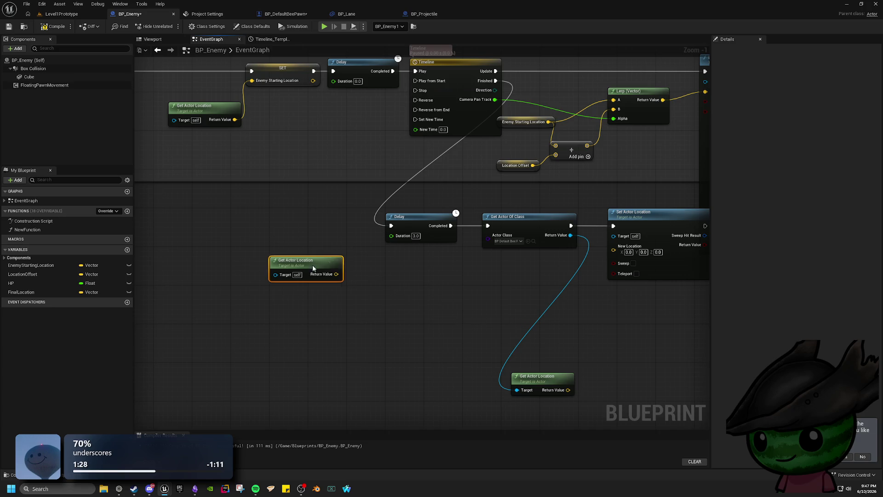
pyautogui.moveTo(313, 268); pyautogui.dragTo(246, 287)
pyautogui.rightClick(327, 282)
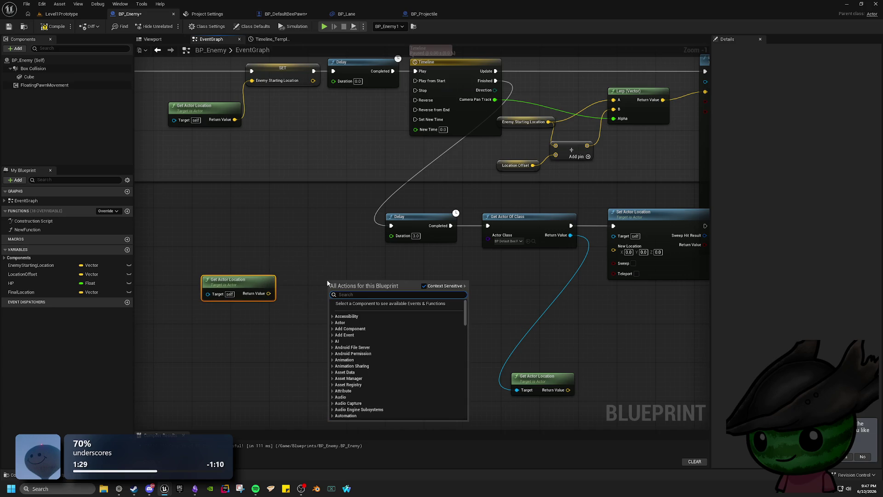
pyautogui.write('timeli')
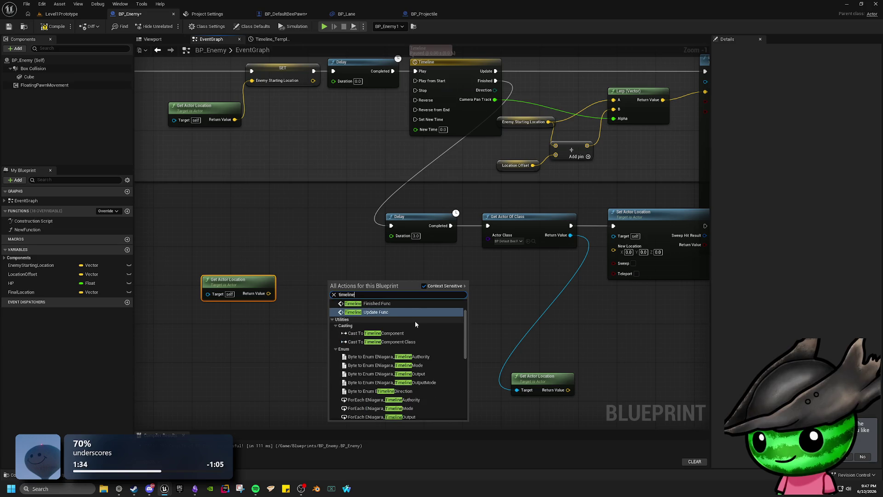
pyautogui.write('ne')
pyautogui.click(394, 315)
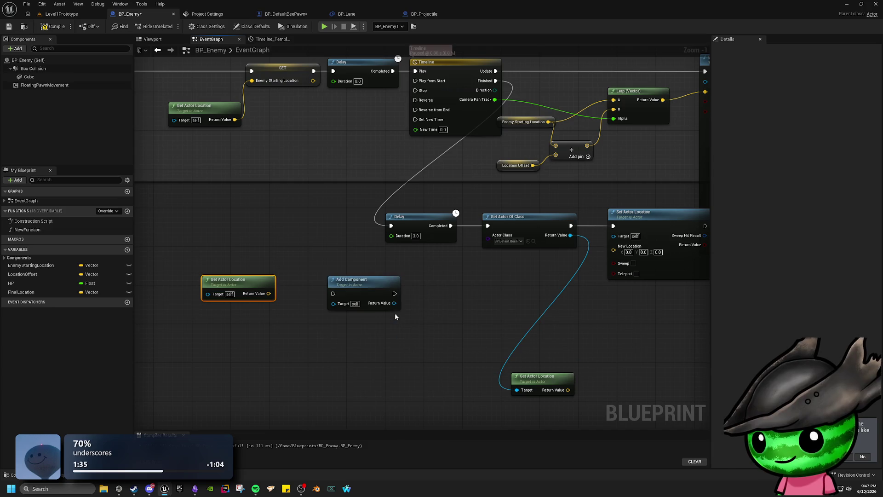
pyautogui.click(384, 280)
pyautogui.press('Delete')
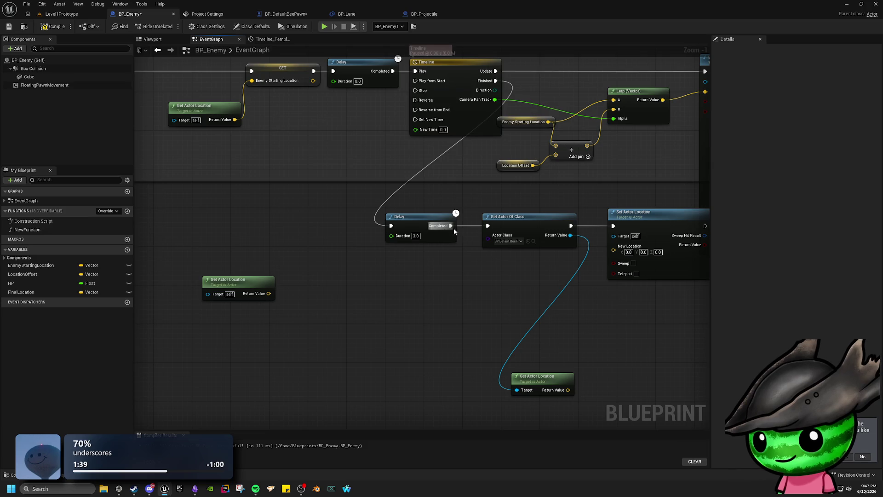
# - Wire Delay's Completed into Get Actor Of Class, then cancel a 'timeline' search from it
pyautogui.moveTo(453, 228)
pyautogui.mouseDown()
pyautogui.moveTo(424, 293)
pyautogui.moveTo(399, 297)
pyautogui.mouseUp()
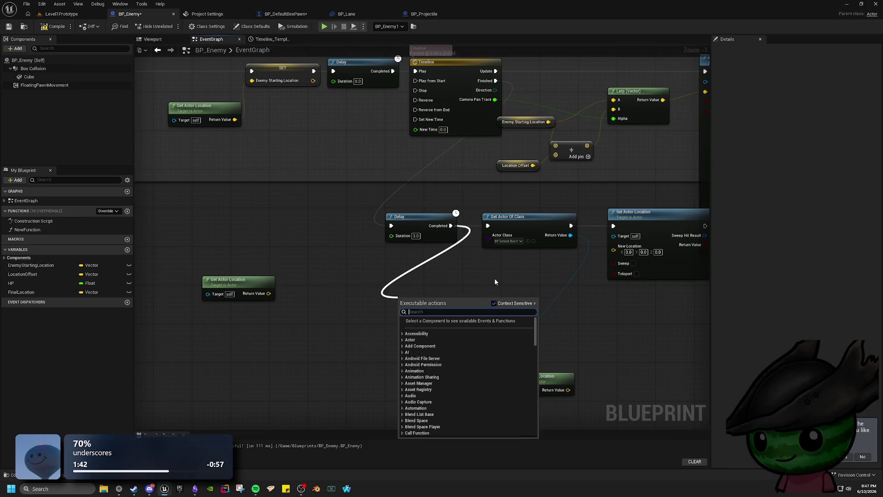
pyautogui.click(496, 277)
pyautogui.moveTo(450, 226); pyautogui.dragTo(488, 234)
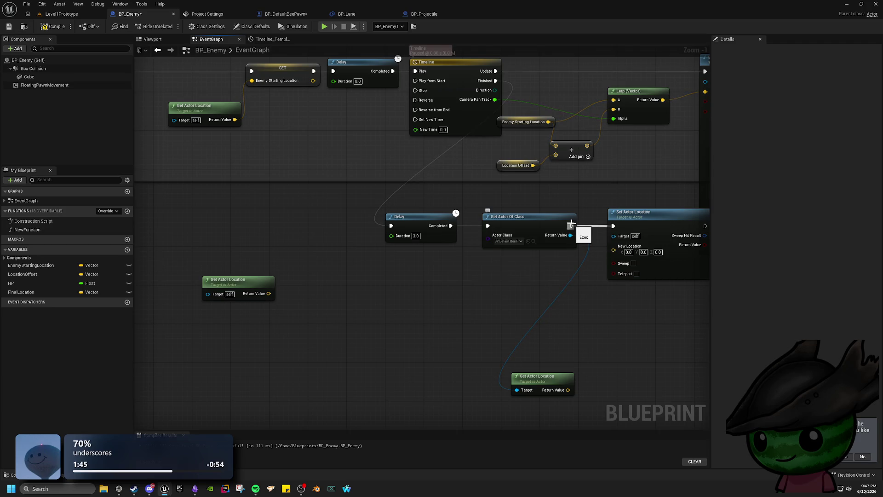
pyautogui.moveTo(570, 225); pyautogui.dragTo(602, 320)
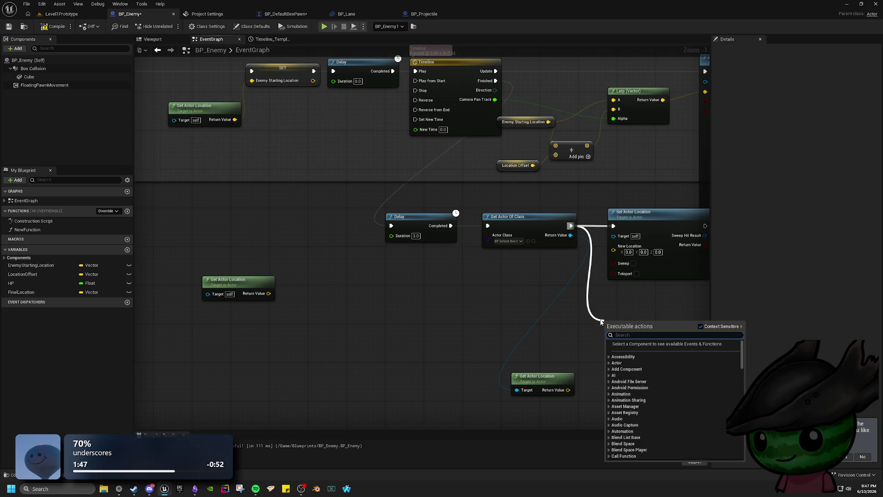
pyautogui.write('timeline')
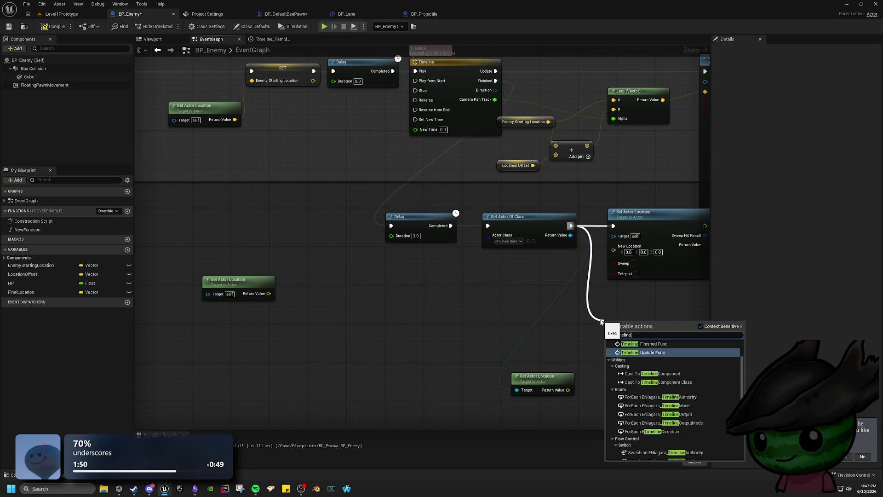
pyautogui.click(548, 299)
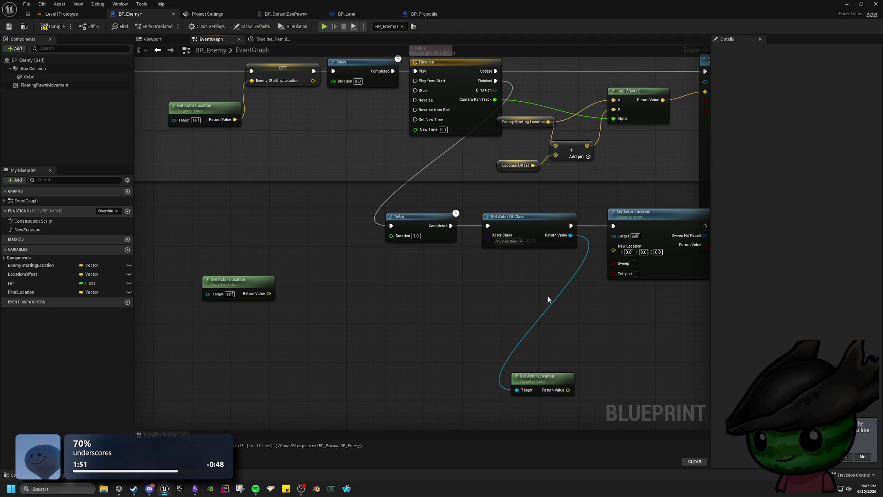
# - Paste a copy of the existing Timeline node as Timeline_0
pyautogui.rightClick(465, 72)
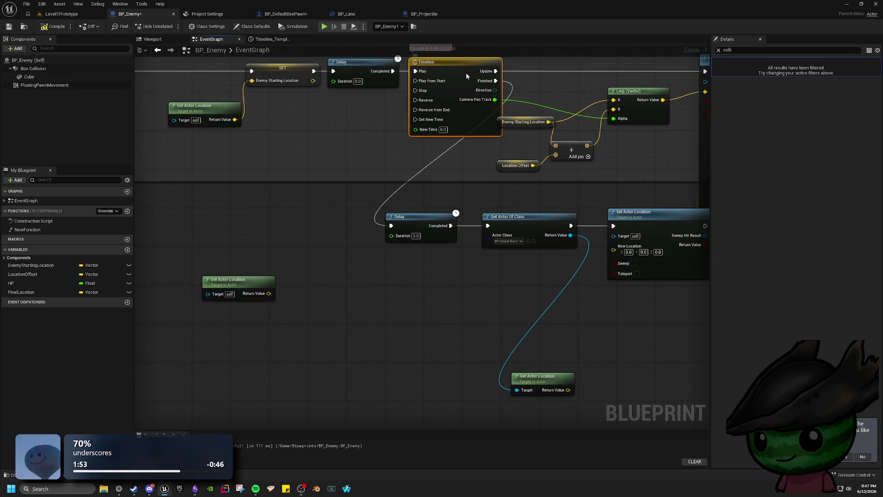
pyautogui.click(384, 365)
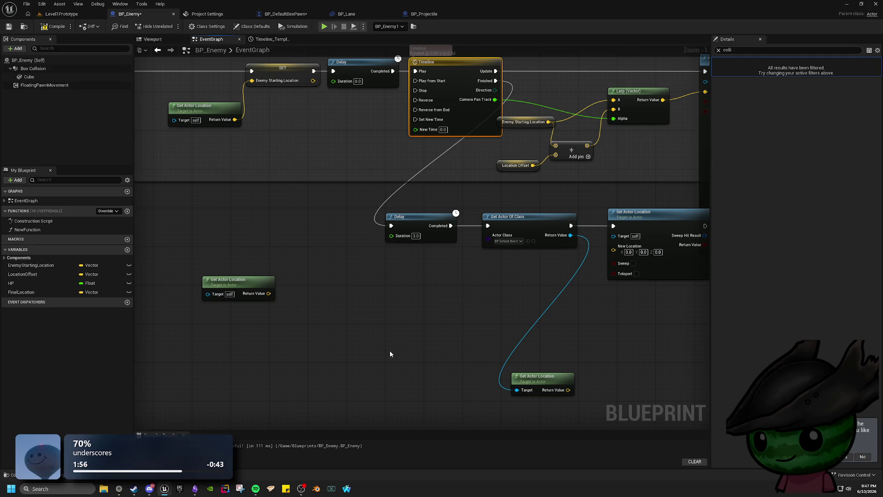
pyautogui.hotkey('ctrl', 'v')
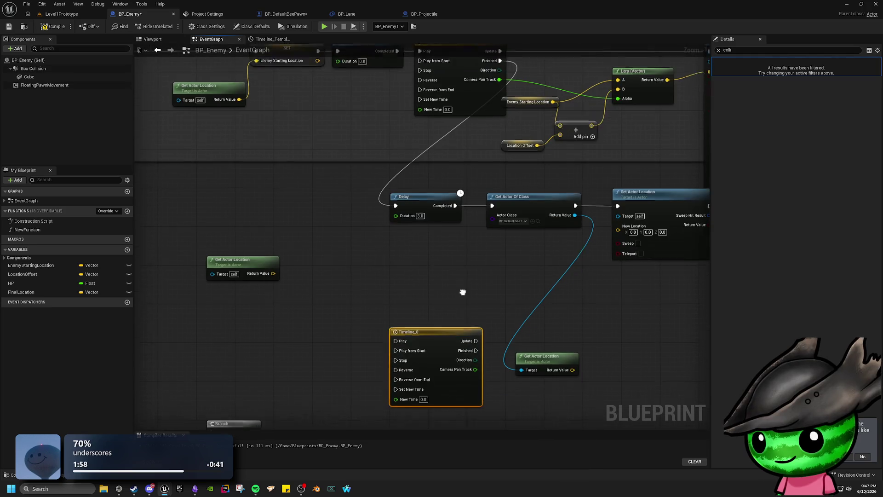
# - Set Timeline_0's length to 1.00 and fit the 0–1 range in the curve view
pyautogui.doubleClick(424, 330)
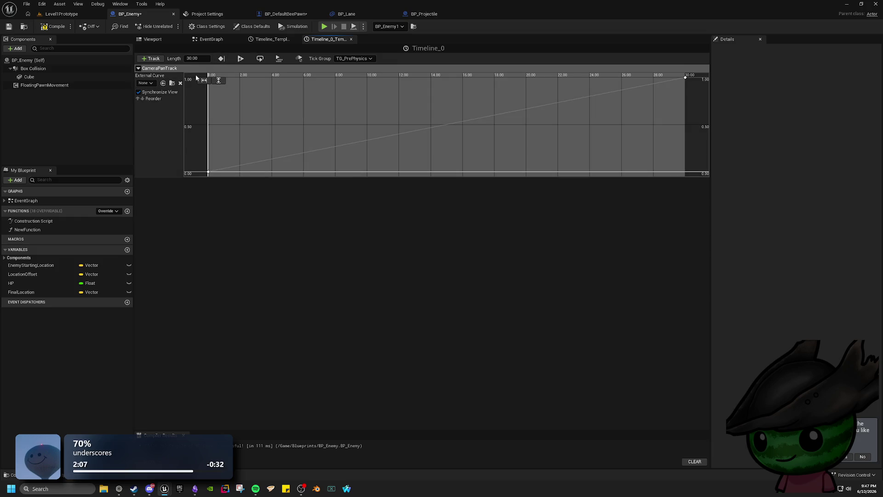
pyautogui.moveTo(209, 174)
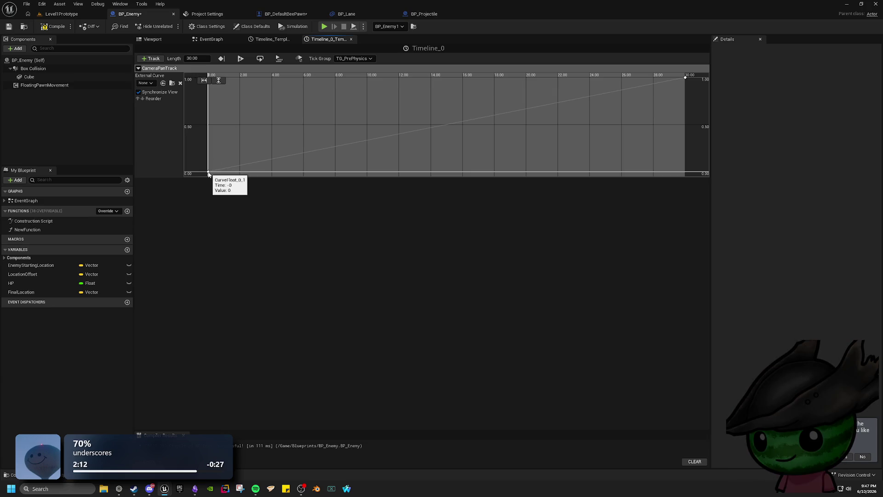
pyautogui.click(202, 58)
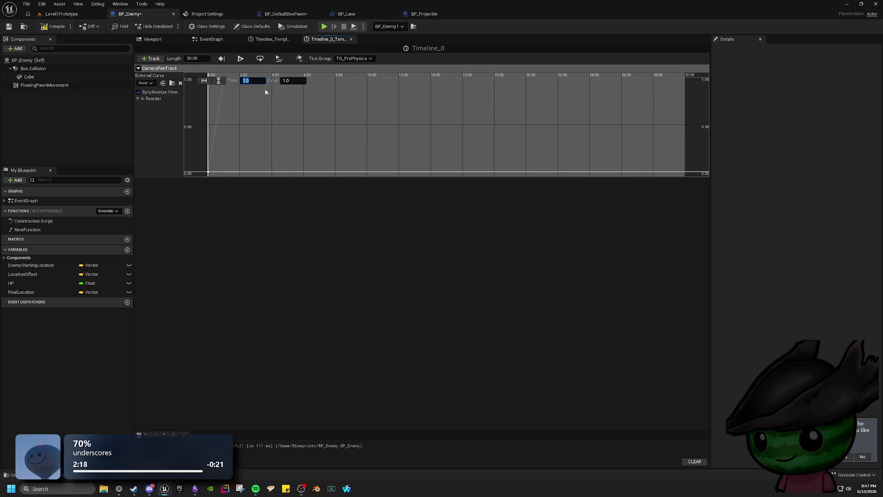
pyautogui.write('1')
pyautogui.press('Return')
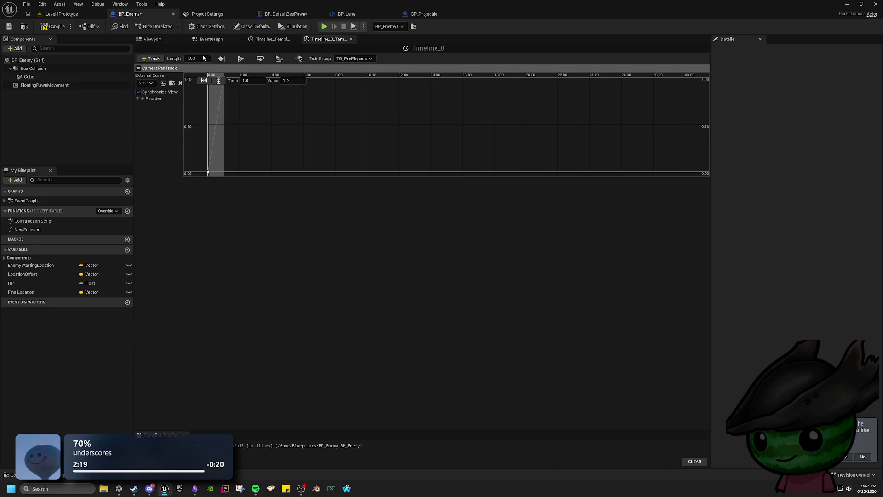
pyautogui.click(205, 81)
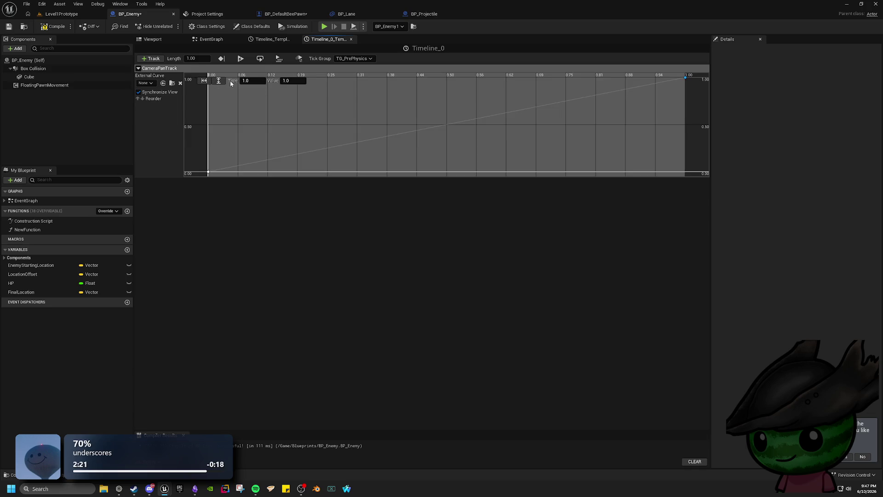
# - Give the curve keys flat-tangent User interpolation and compile BP_Enemy
pyautogui.rightClick(209, 174)
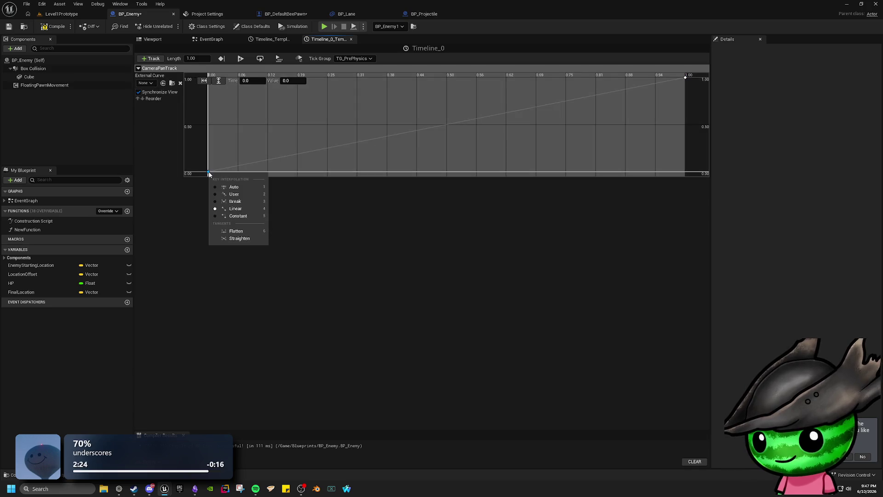
pyautogui.click(249, 195)
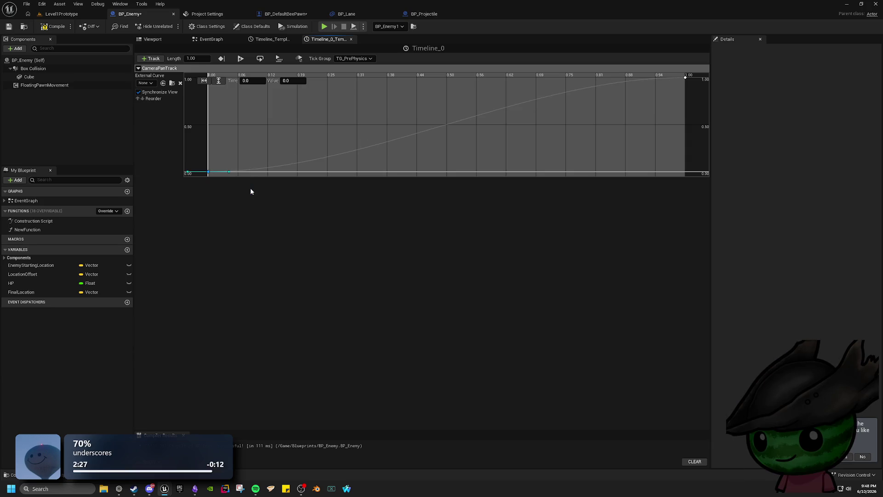
pyautogui.click(54, 30)
pyautogui.click(55, 29)
pyautogui.click(62, 14)
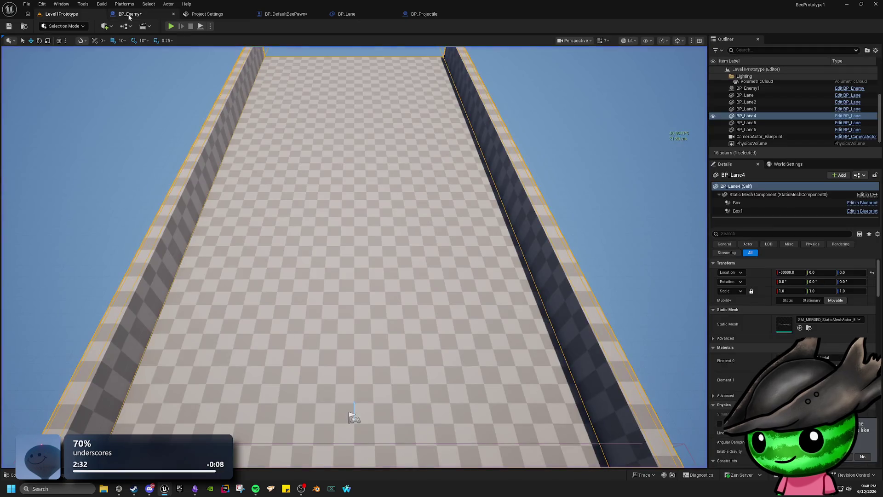
pyautogui.click(129, 14)
pyautogui.click(60, 14)
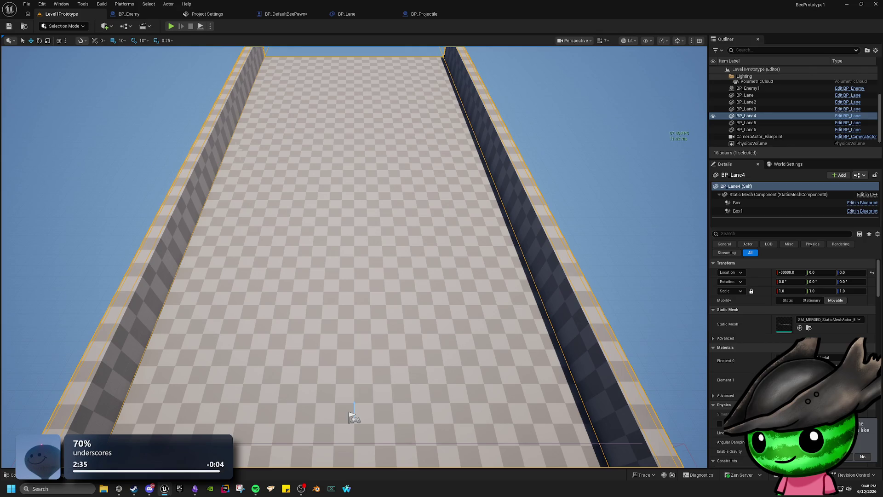
pyautogui.moveTo(350, 414); pyautogui.dragTo(322, 465)
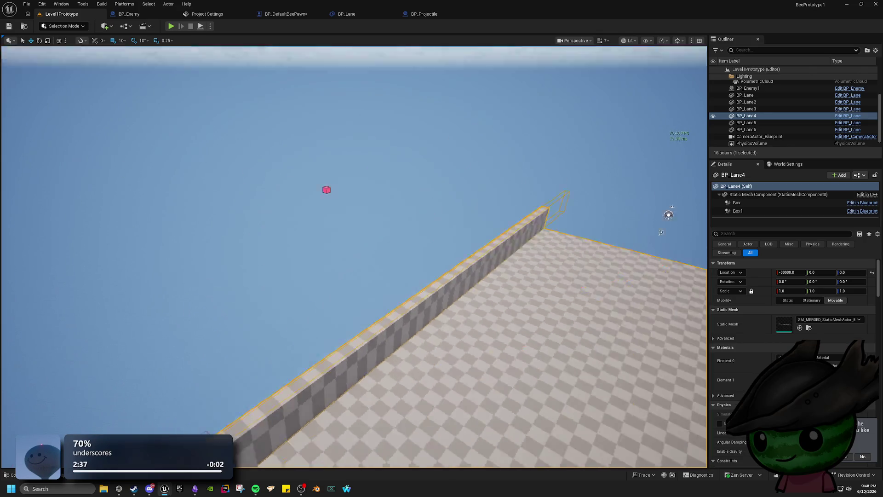
pyautogui.moveTo(407, 286)
pyautogui.mouseDown()
pyautogui.moveTo(399, 295)
pyautogui.moveTo(407, 286)
pyautogui.mouseUp()
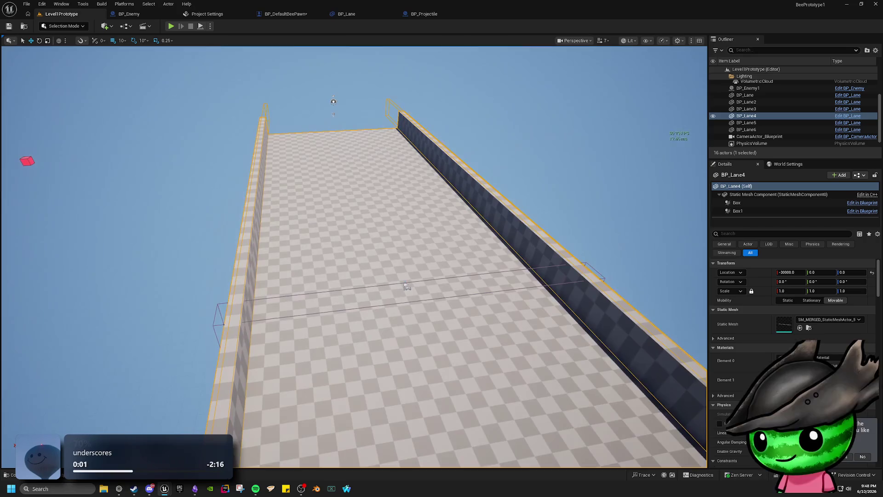
pyautogui.moveTo(287, 125); pyautogui.dragTo(286, 125)
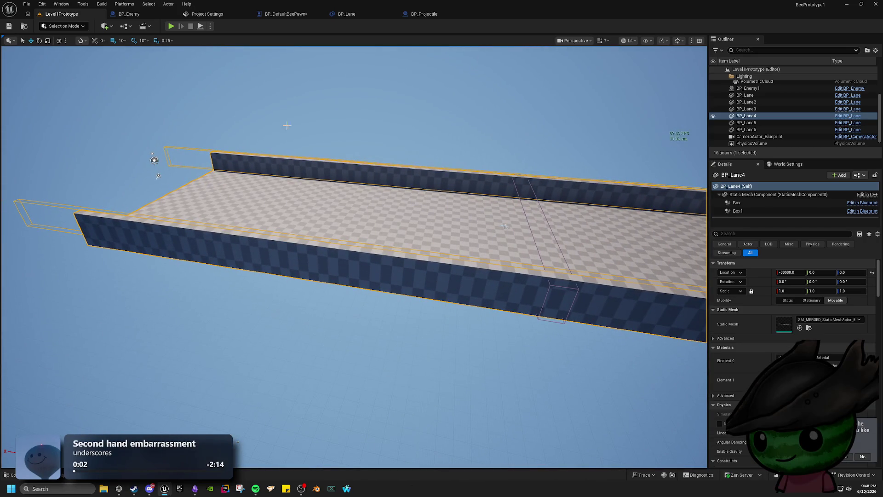
pyautogui.click(154, 14)
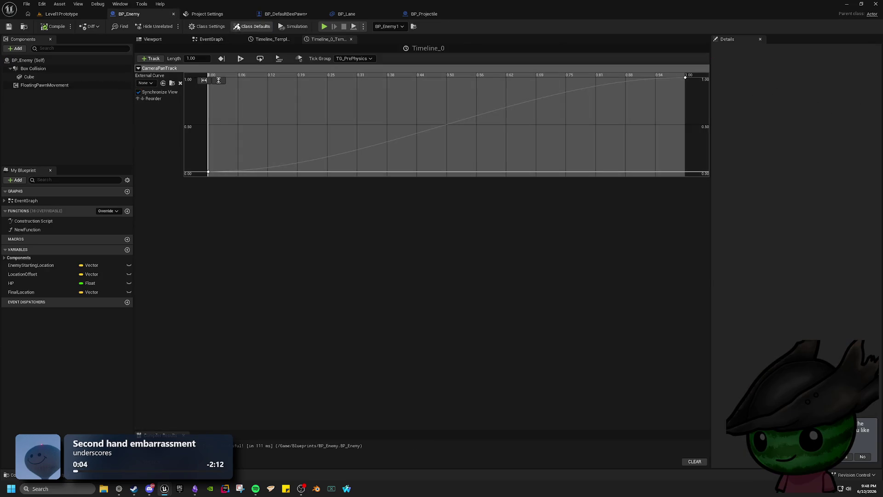
# - View the other timeline's 30-second curve, then close its editor and return to EventGraph
pyautogui.click(269, 39)
pyautogui.click(227, 39)
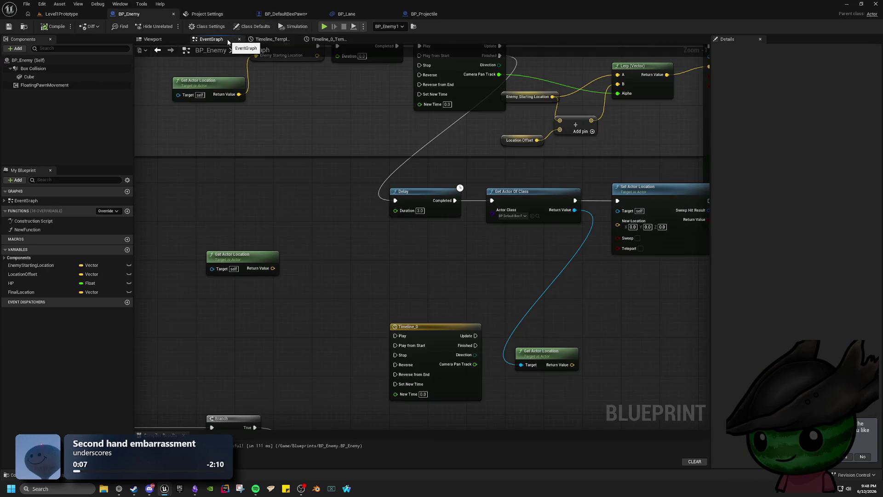
pyautogui.click(295, 39)
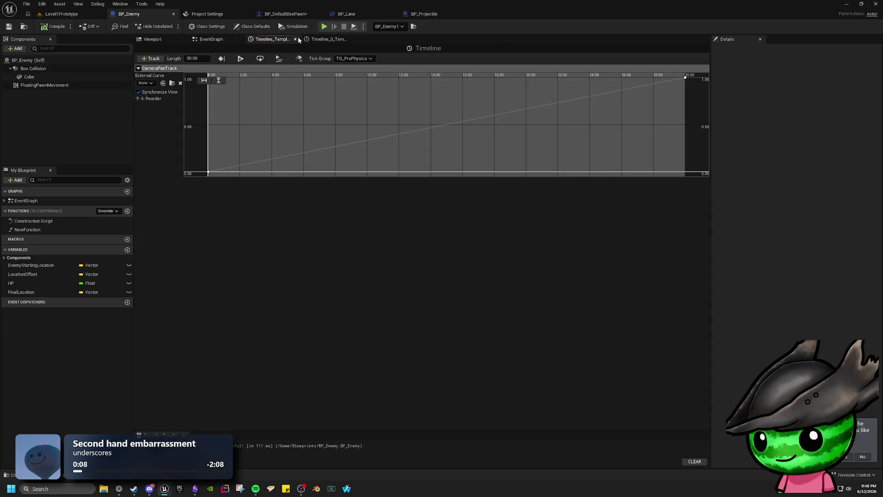
pyautogui.click(205, 40)
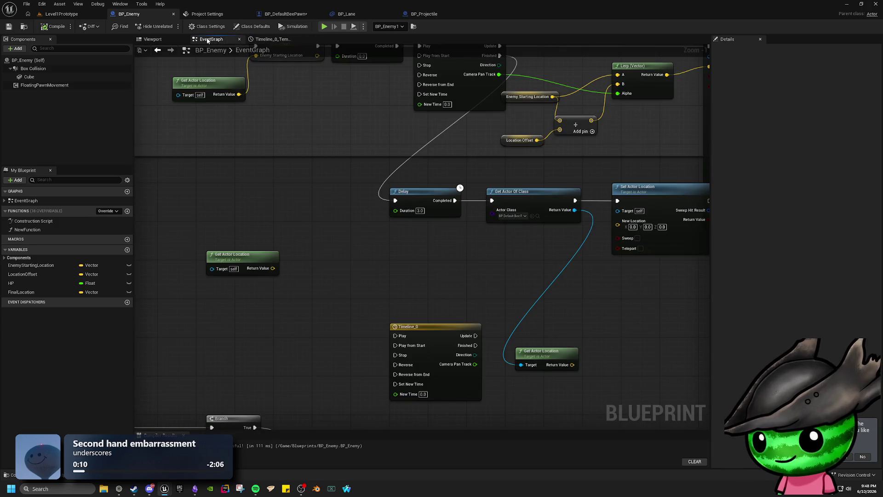
# - Add a float Lerp node and move it up beside Get Actor Location
pyautogui.moveTo(314, 279)
pyautogui.mouseDown()
pyautogui.moveTo(289, 203)
pyautogui.moveTo(308, 181)
pyautogui.moveTo(327, 214)
pyautogui.mouseUp()
pyautogui.moveTo(380, 237); pyautogui.dragTo(368, 256)
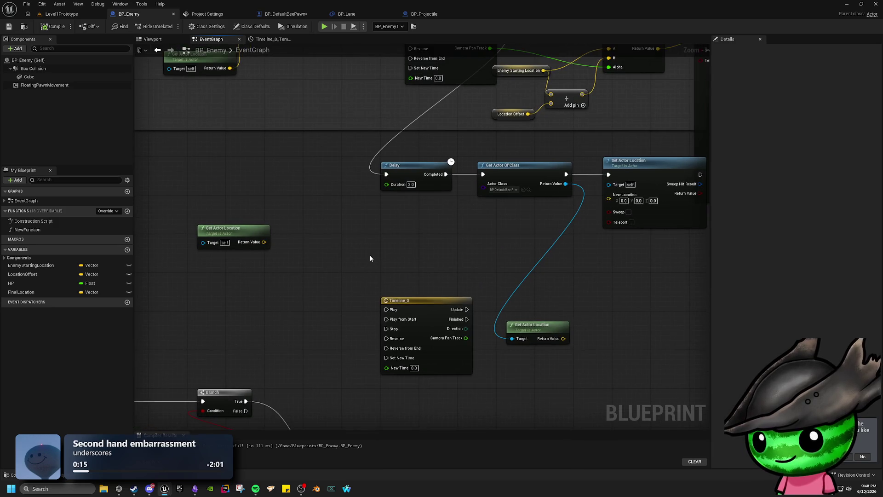
pyautogui.rightClick(369, 258)
pyautogui.write('lerp')
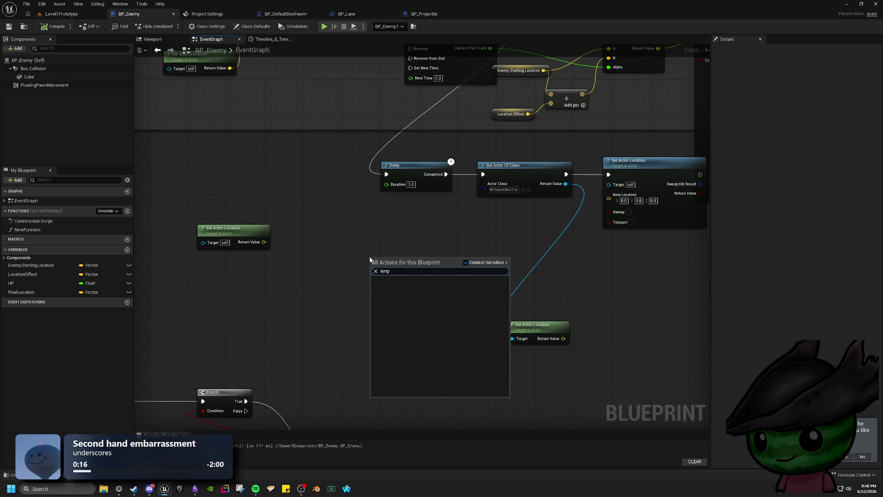
pyautogui.press('Return')
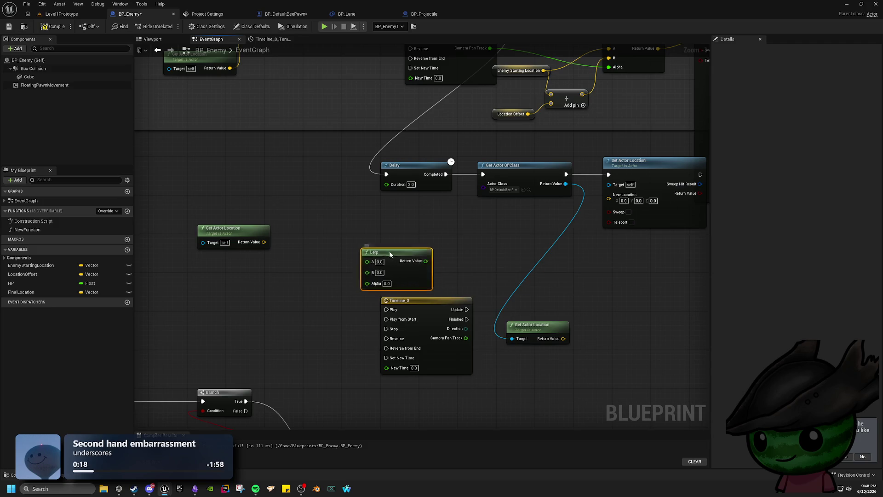
pyautogui.moveTo(389, 255)
pyautogui.mouseDown()
pyautogui.moveTo(360, 227)
pyautogui.moveTo(330, 298)
pyautogui.moveTo(362, 276)
pyautogui.moveTo(392, 225)
pyautogui.mouseUp()
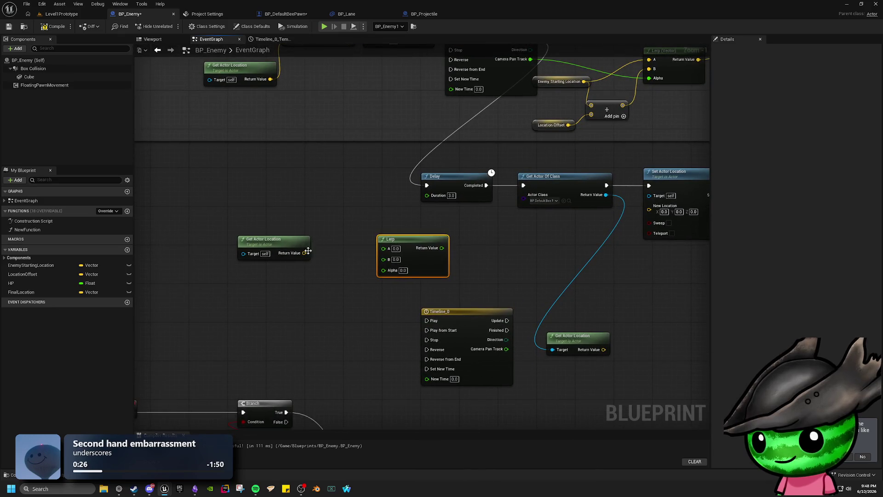
# - Add a Lerp (Vector) node from the 'lerp vec' search
pyautogui.moveTo(304, 253)
pyautogui.mouseDown()
pyautogui.moveTo(383, 253)
pyautogui.moveTo(351, 259)
pyautogui.mouseUp()
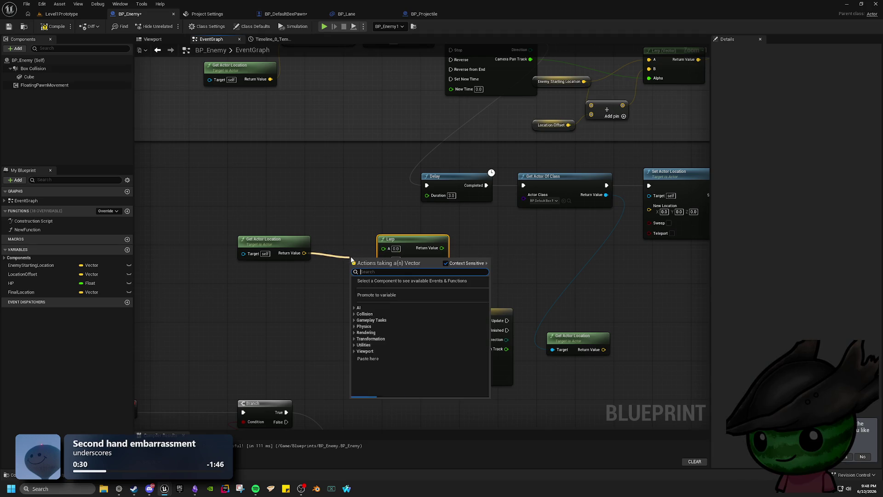
pyautogui.click(360, 217)
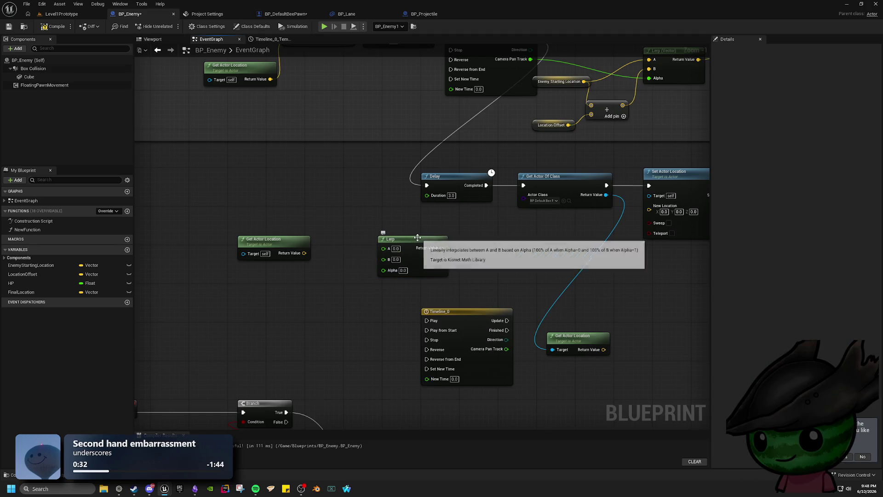
pyautogui.rightClick(383, 298)
pyautogui.write('lerp vec')
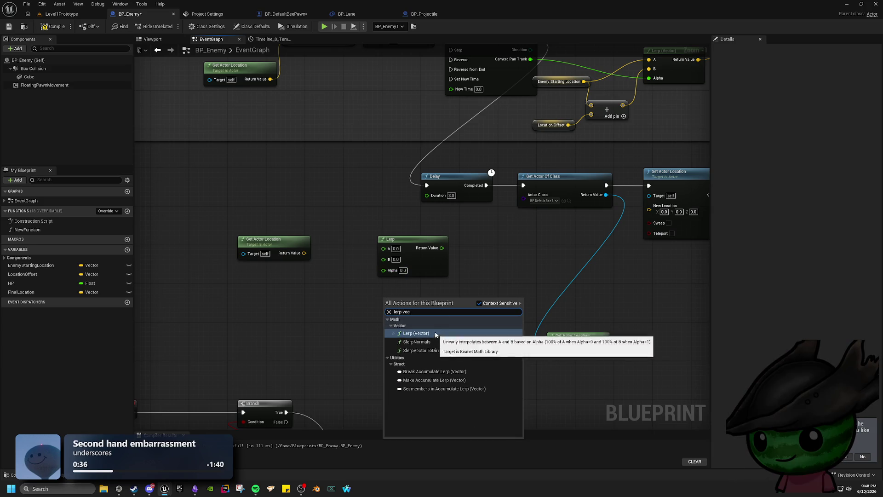
pyautogui.click(430, 333)
# - Replace the float Lerp with Lerp (Vector) and connect the found actor's location to B
pyautogui.click(416, 241)
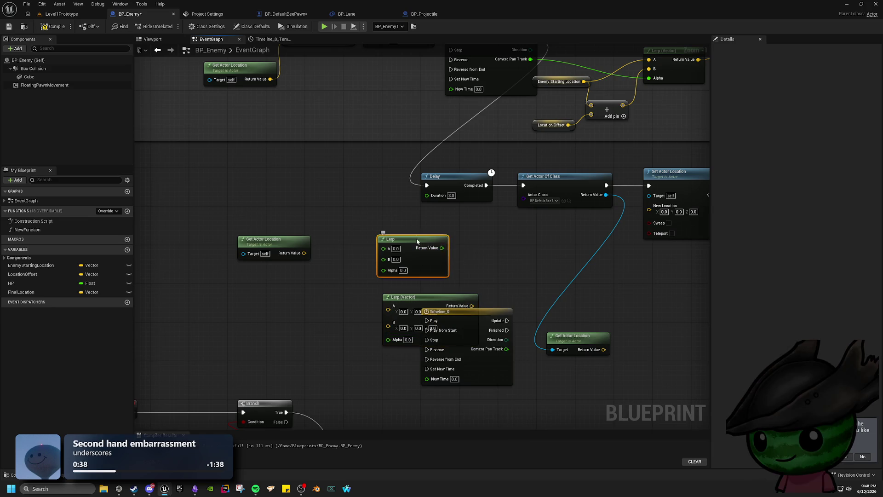
pyautogui.press('Delete')
pyautogui.moveTo(414, 297)
pyautogui.mouseDown()
pyautogui.moveTo(419, 243)
pyautogui.moveTo(392, 255)
pyautogui.mouseUp()
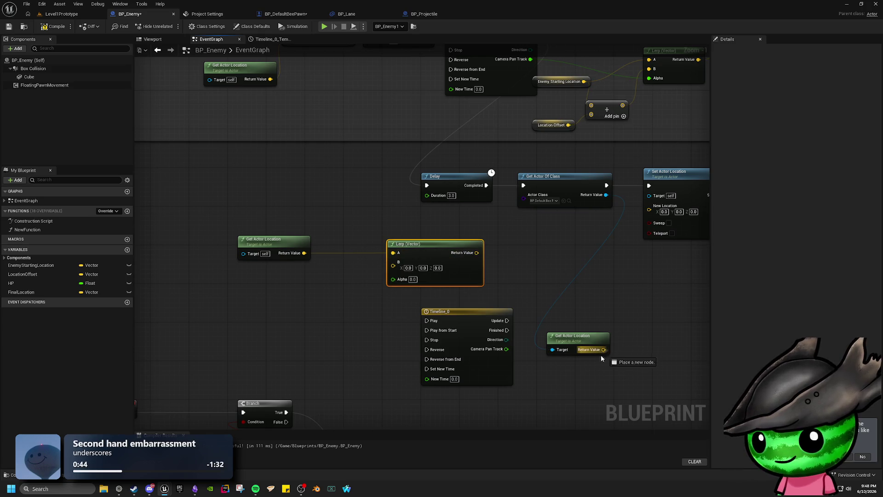
pyautogui.moveTo(603, 349)
pyautogui.mouseDown()
pyautogui.moveTo(366, 320)
pyautogui.moveTo(393, 261)
pyautogui.mouseUp()
pyautogui.moveTo(477, 320); pyautogui.dragTo(370, 165)
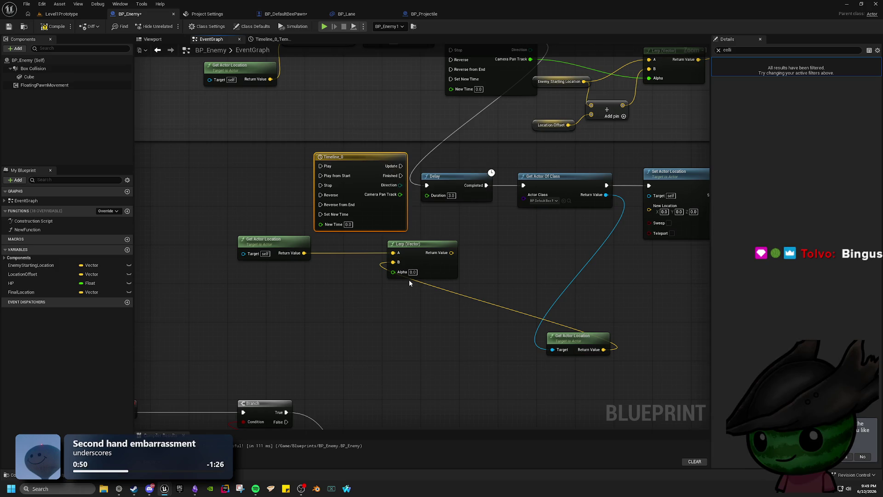
pyautogui.moveTo(388, 311); pyautogui.dragTo(388, 362)
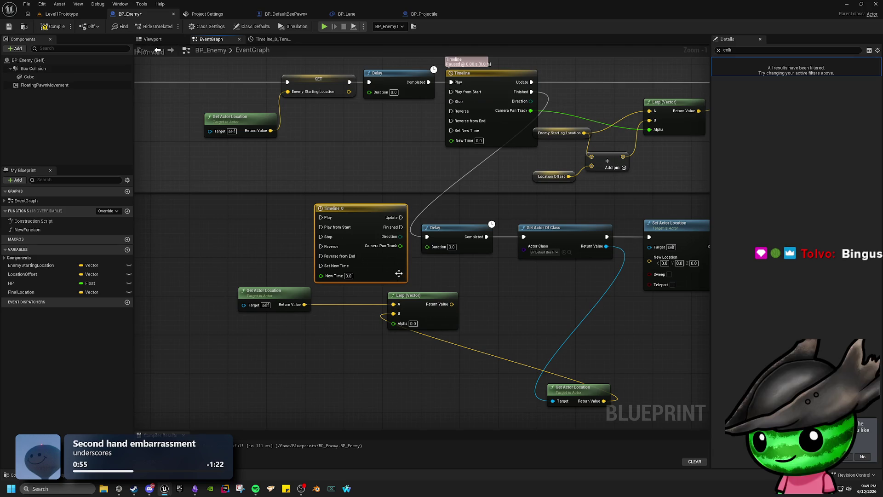
# - Drive the Lerp Alpha with Camera Pan Track, feed its result into New Location, and enable Sweep
pyautogui.moveTo(400, 246)
pyautogui.mouseDown()
pyautogui.moveTo(425, 269)
pyautogui.moveTo(381, 325)
pyautogui.moveTo(396, 326)
pyautogui.mouseUp()
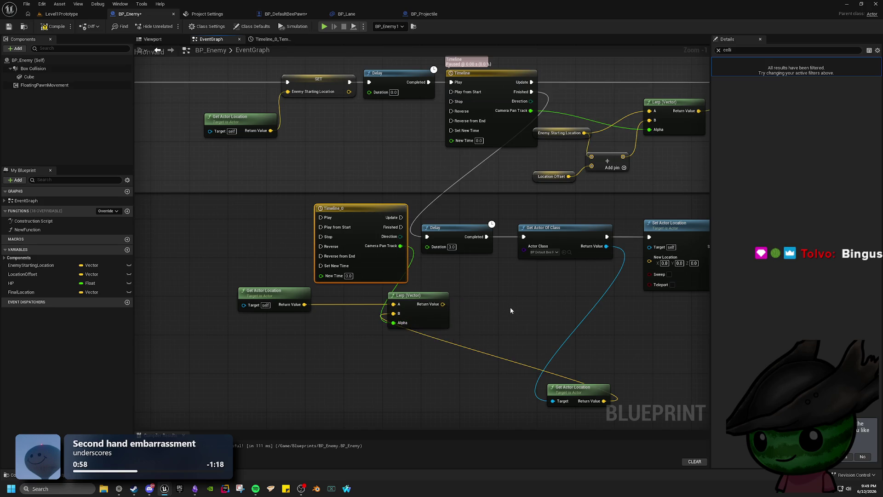
pyautogui.moveTo(429, 298); pyautogui.dragTo(461, 298)
pyautogui.moveTo(393, 377); pyautogui.dragTo(351, 327)
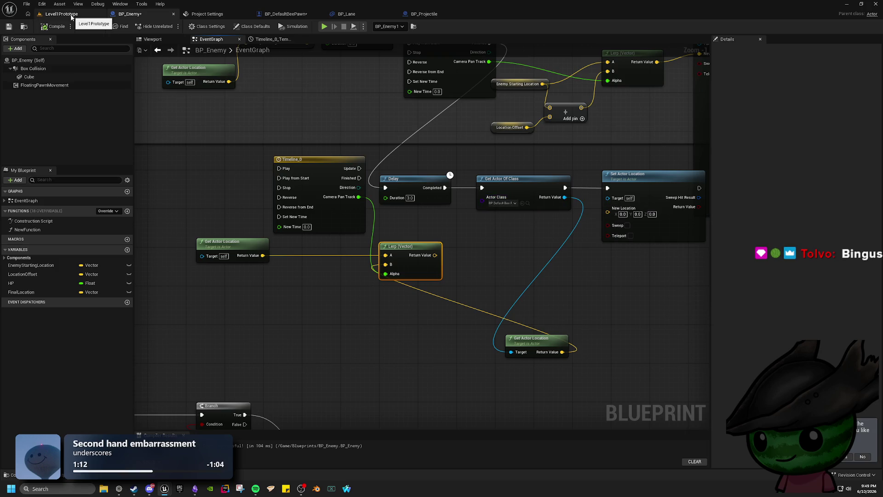
pyautogui.moveTo(435, 254)
pyautogui.mouseDown()
pyautogui.moveTo(582, 233)
pyautogui.moveTo(607, 208)
pyautogui.mouseUp()
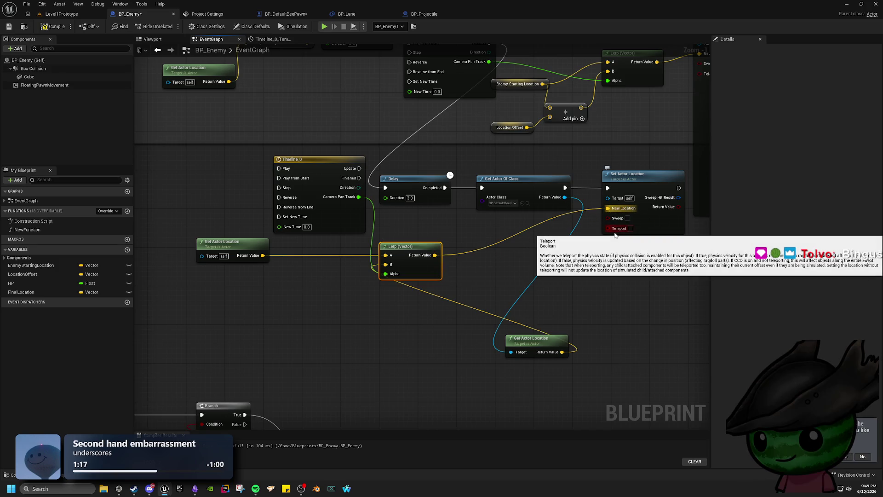
pyautogui.click(627, 218)
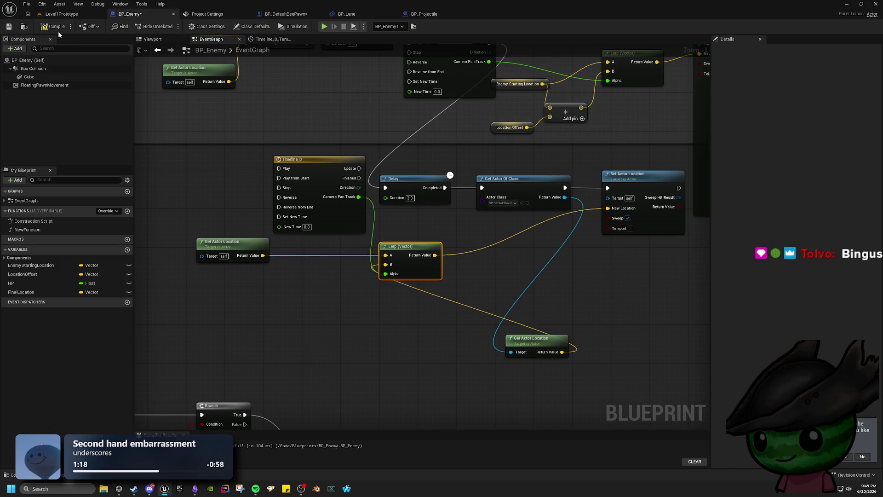
pyautogui.click(62, 13)
# - Play Level1Prototype and take control of the bee pawn to watch the enemy rows advance
pyautogui.click(171, 27)
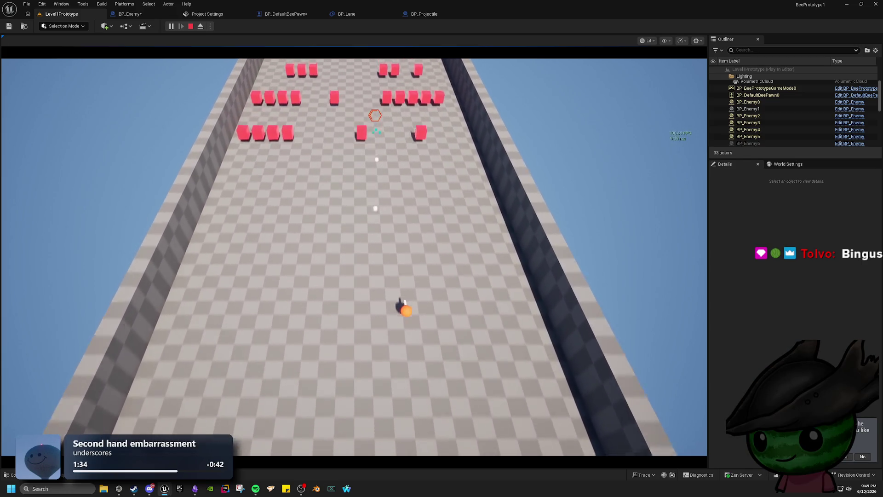
pyautogui.click(375, 115)
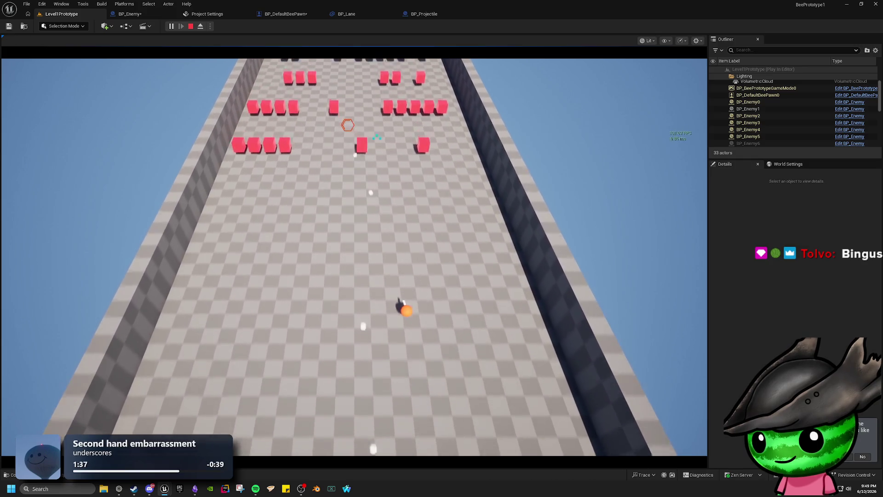